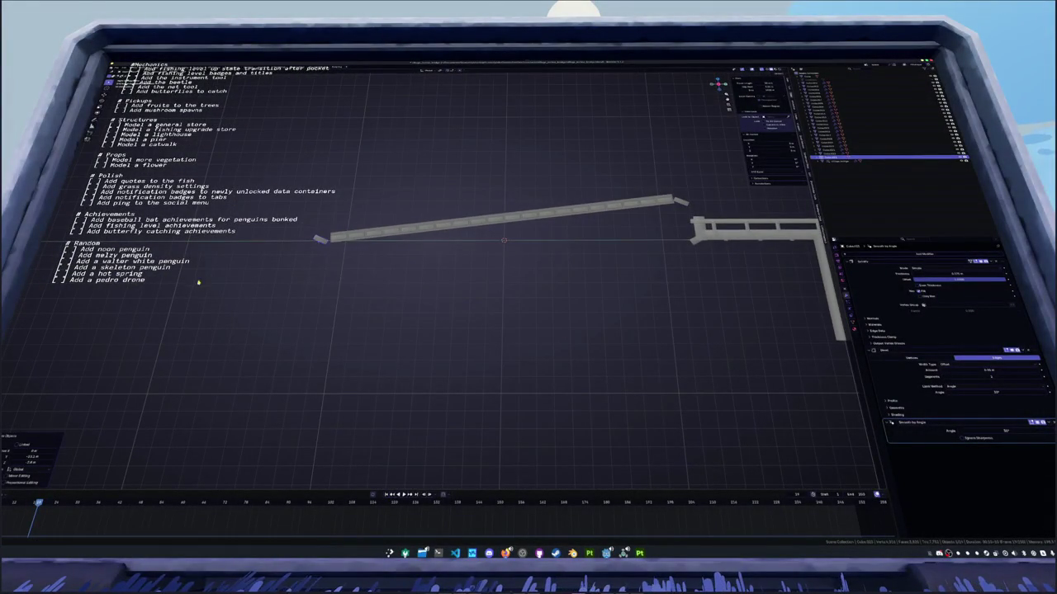
Rotate the small end plank into line with the sloped beam
{"action": "scroll", "coordinate": [295, 295], "scroll_direction": "up", "scroll_amount": 4}
{"action": "scroll", "coordinate": [477, 237], "scroll_direction": "up", "scroll_amount": 3}
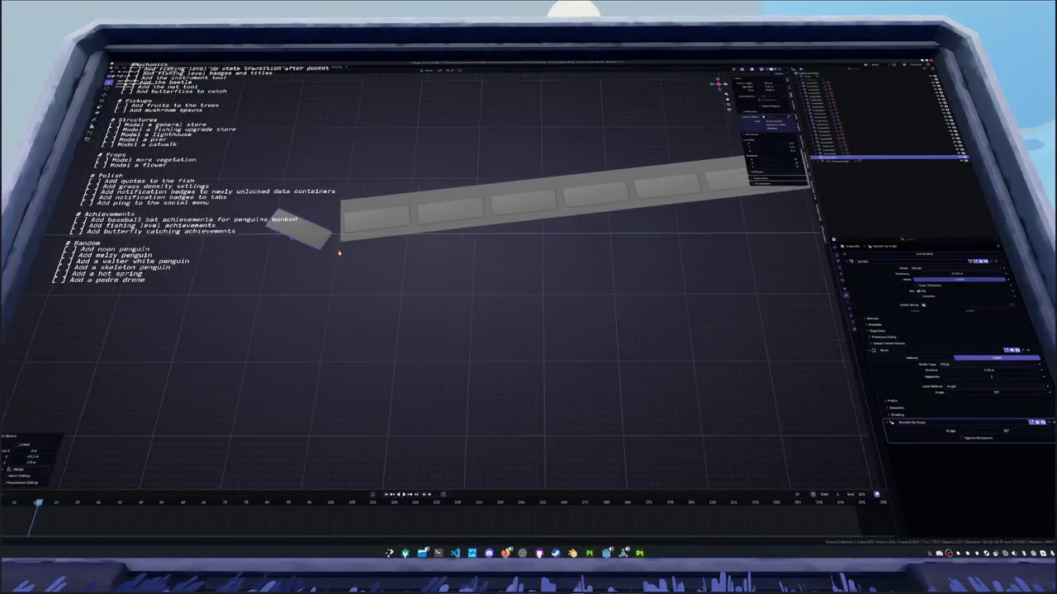
{"action": "key", "text": "g"}
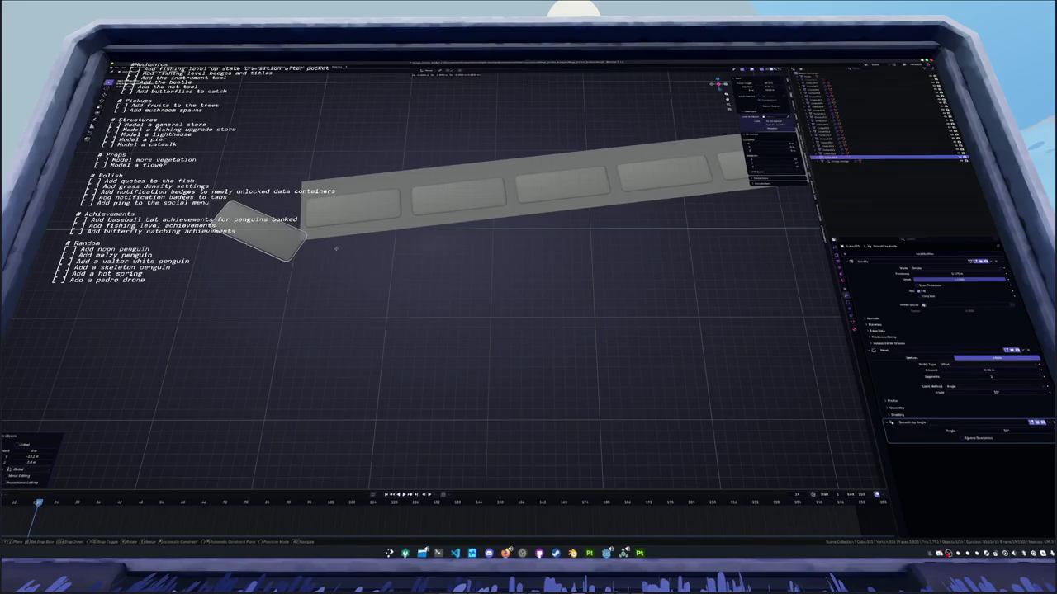
{"action": "key", "text": "r"}
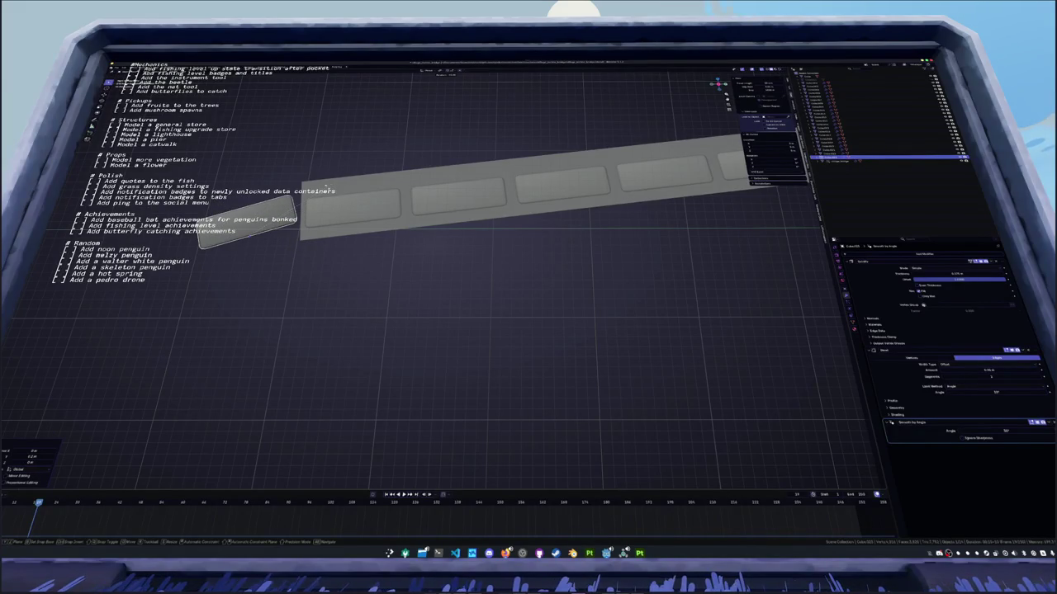
{"action": "left_click", "coordinate": [344, 212]}
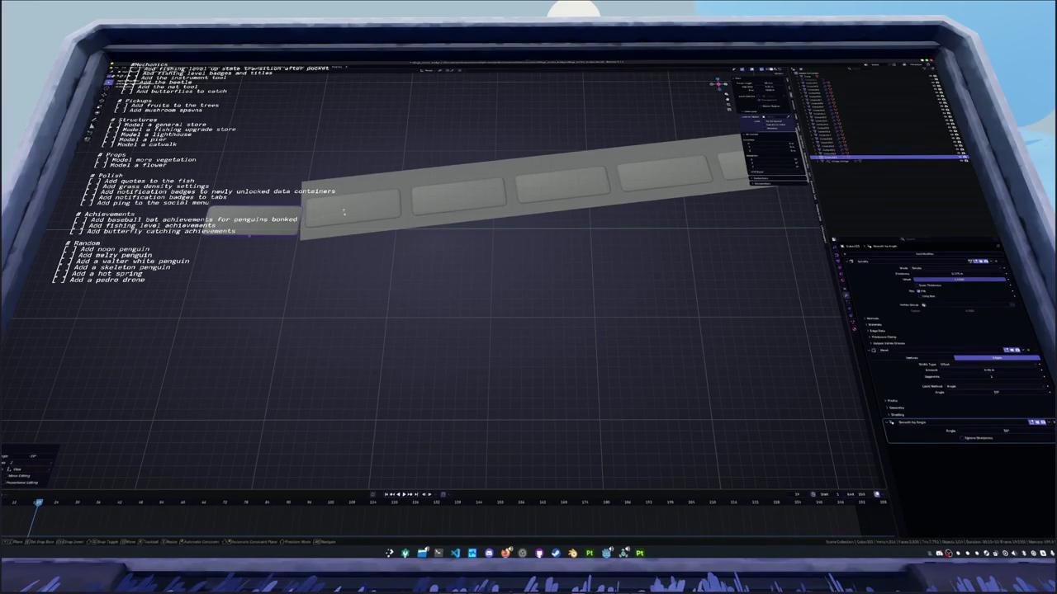
Move the end plank into its new position at the walkway's lower end
{"action": "scroll", "coordinate": [343, 213], "scroll_direction": "up", "scroll_amount": 2}
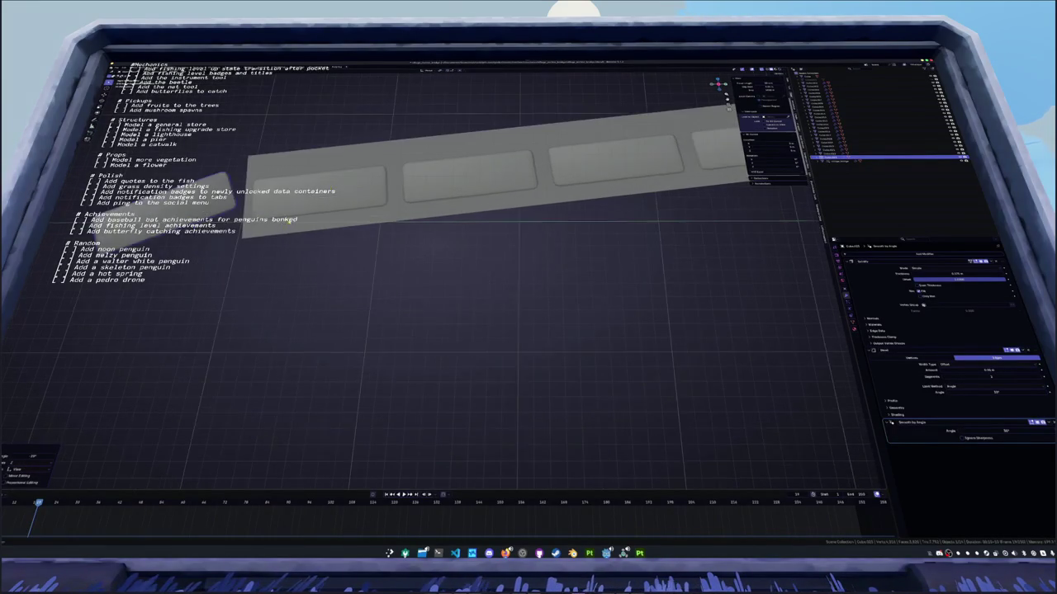
{"action": "key", "text": "g"}
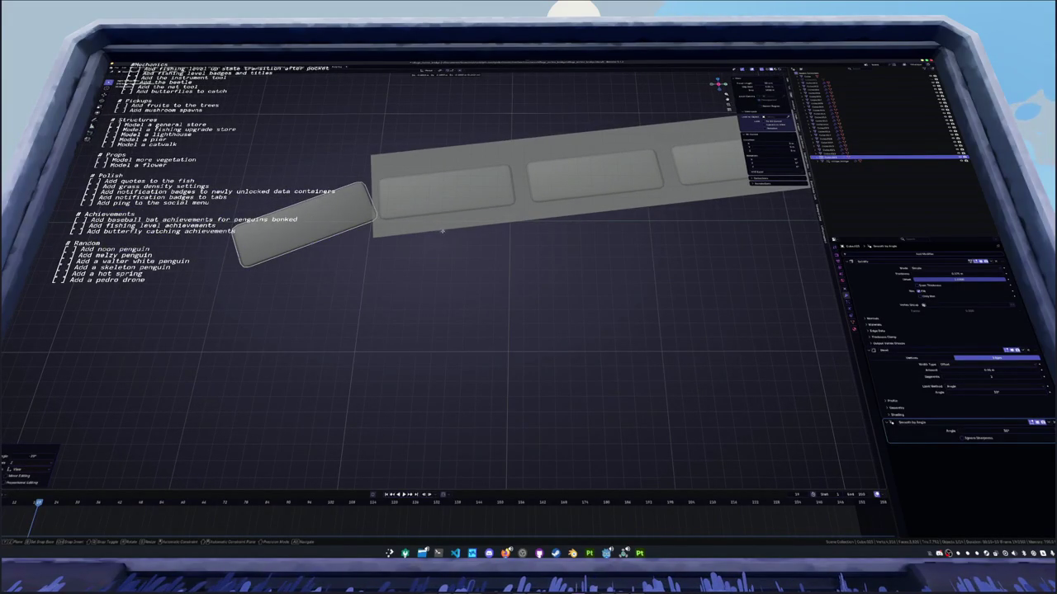
{"action": "left_click", "coordinate": [442, 235]}
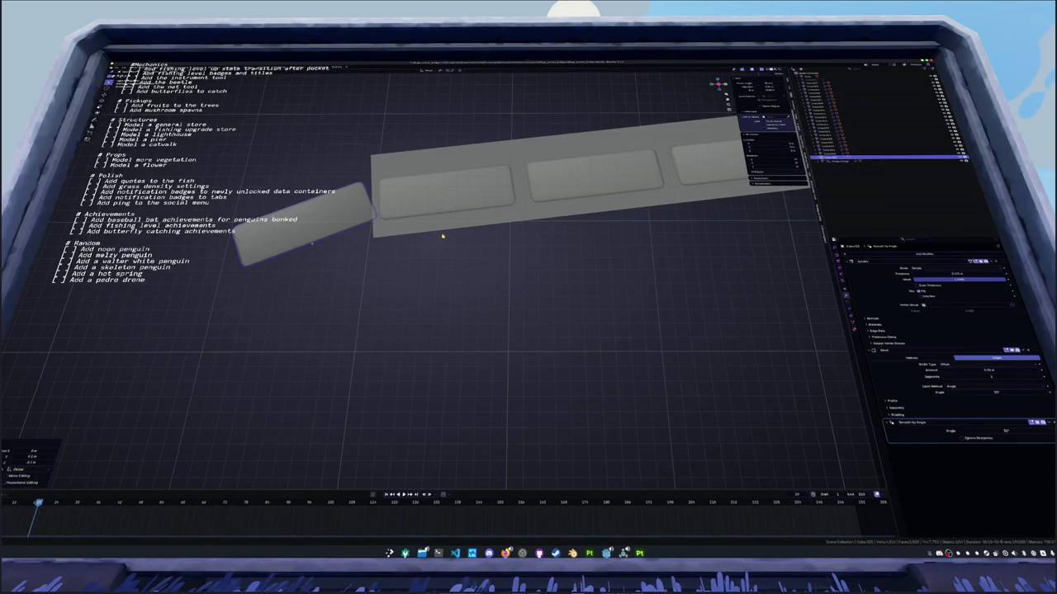
{"action": "scroll", "coordinate": [442, 237], "scroll_direction": "down", "scroll_amount": 1}
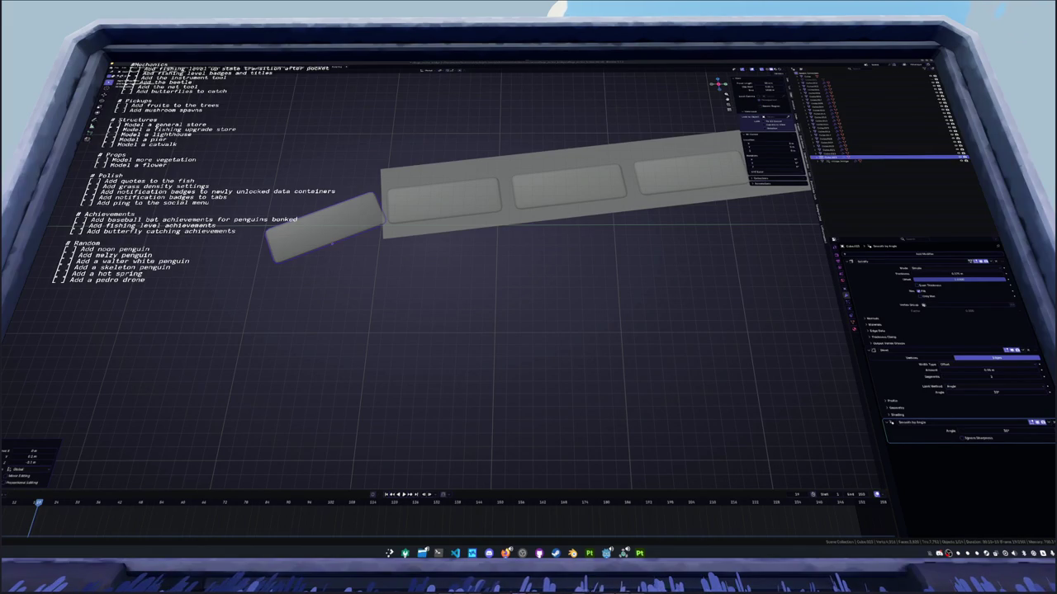
{"action": "scroll", "coordinate": [680, 313], "scroll_direction": "down", "scroll_amount": 1}
{"action": "scroll", "coordinate": [570, 281], "scroll_direction": "down", "scroll_amount": 1}
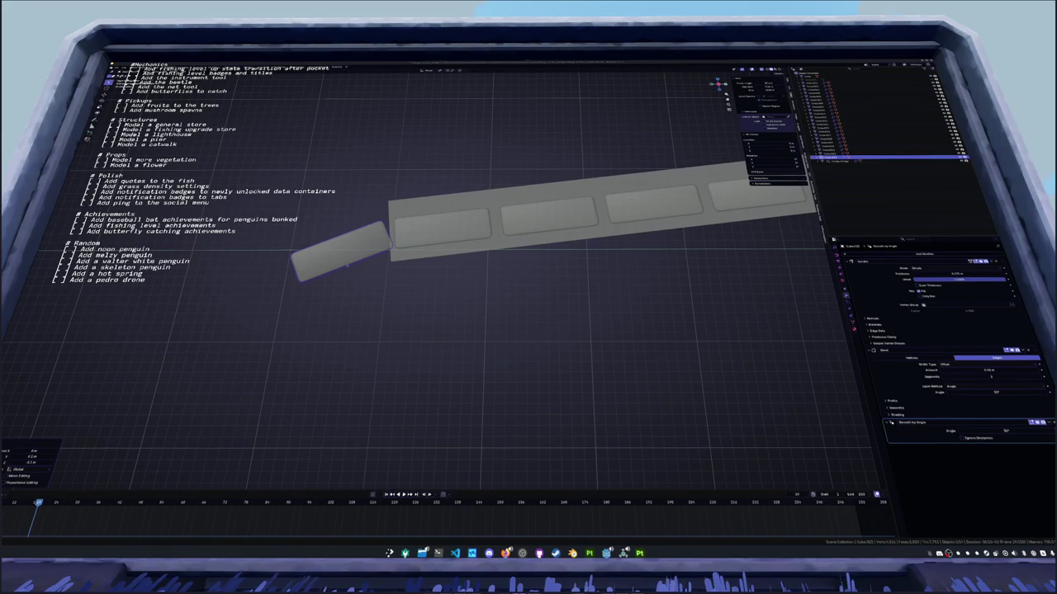
{"action": "scroll", "coordinate": [347, 263], "scroll_direction": "down", "scroll_amount": 5}
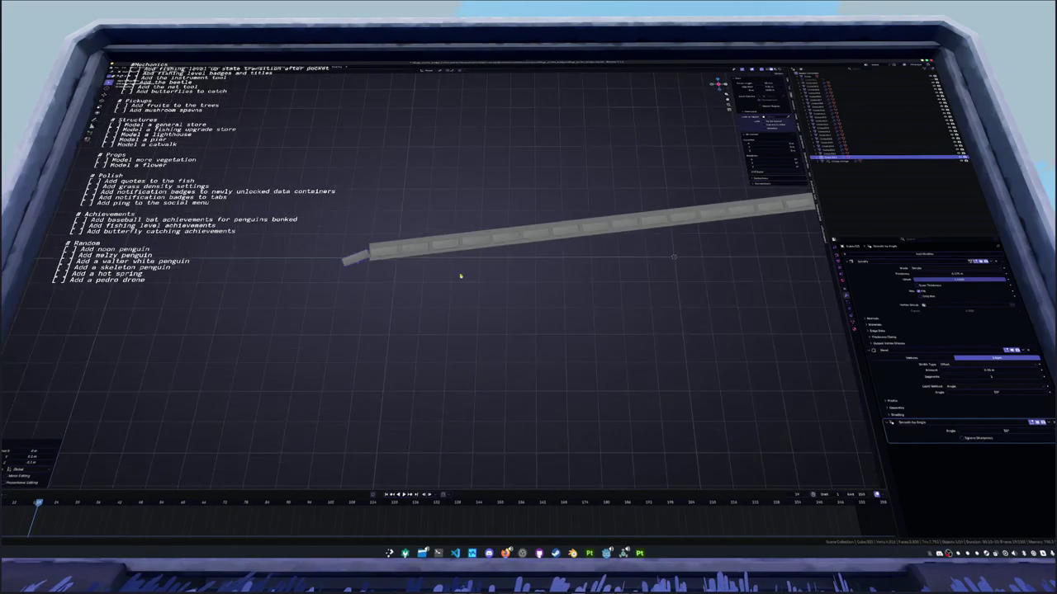
Move the end piece along Z to its final height, then add a Plane mesh
{"action": "scroll", "coordinate": [461, 276], "scroll_direction": "up", "scroll_amount": 8}
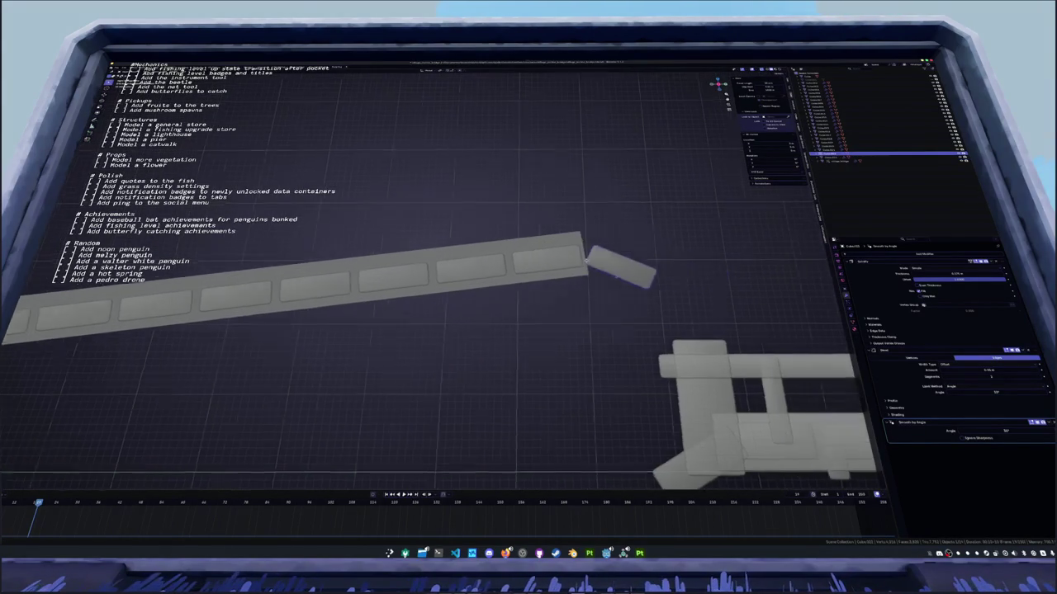
{"action": "key", "text": "g"}
{"action": "key", "text": "z"}
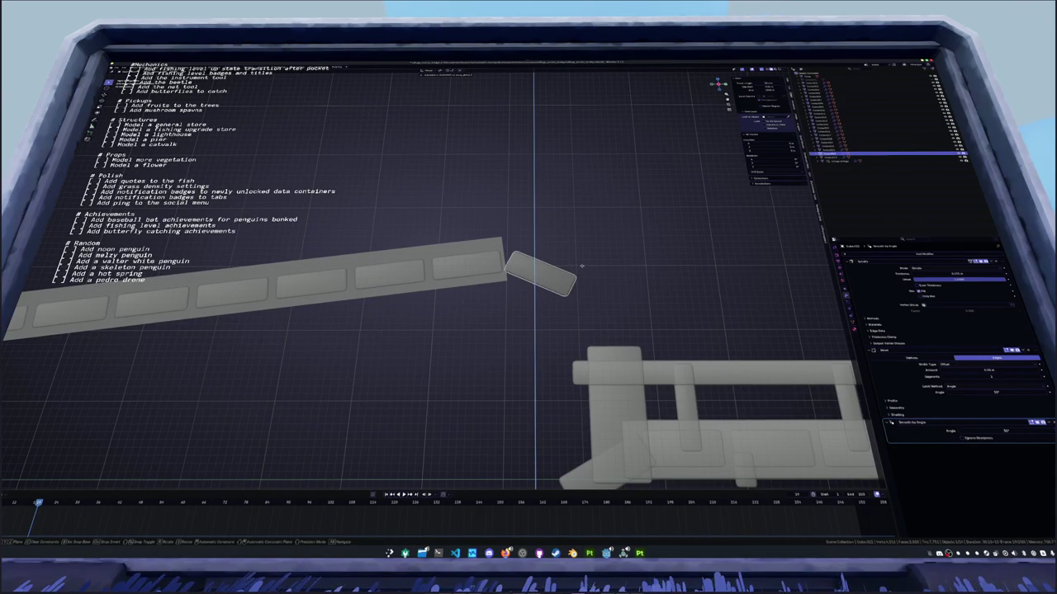
{"action": "left_click", "coordinate": [584, 268]}
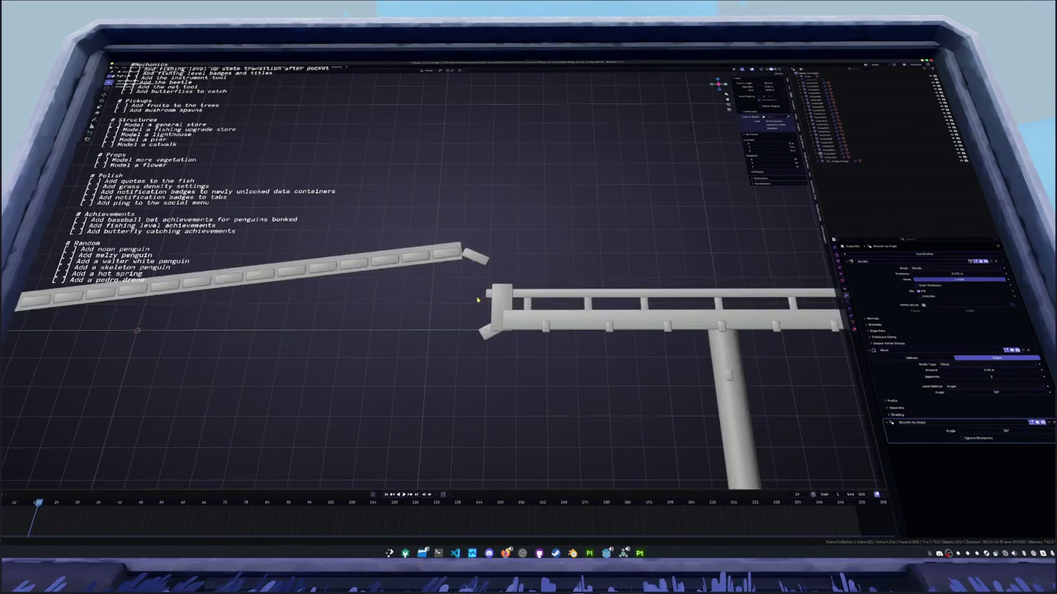
{"action": "key", "text": "shift+a"}
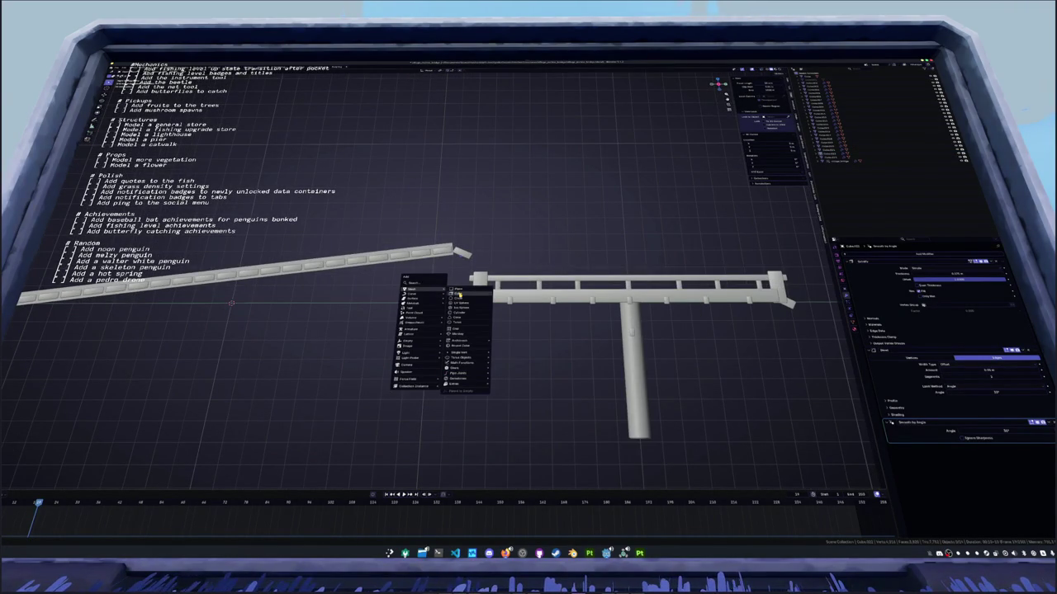
{"action": "left_click", "coordinate": [459, 295]}
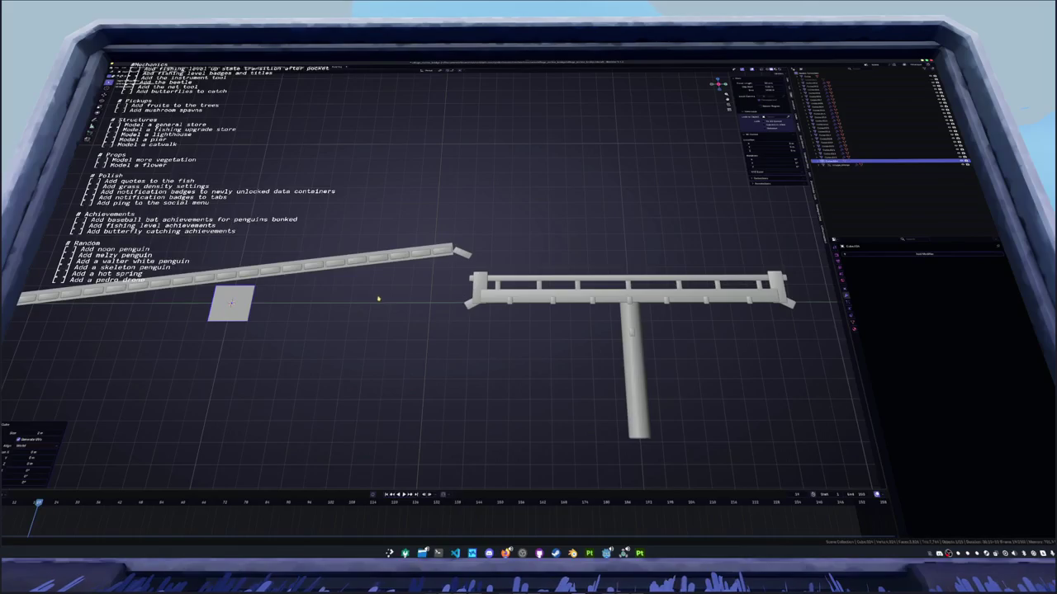
Slide the thin strip along X out to the walkway's side edge
{"action": "scroll", "coordinate": [378, 299], "scroll_direction": "down", "scroll_amount": 3}
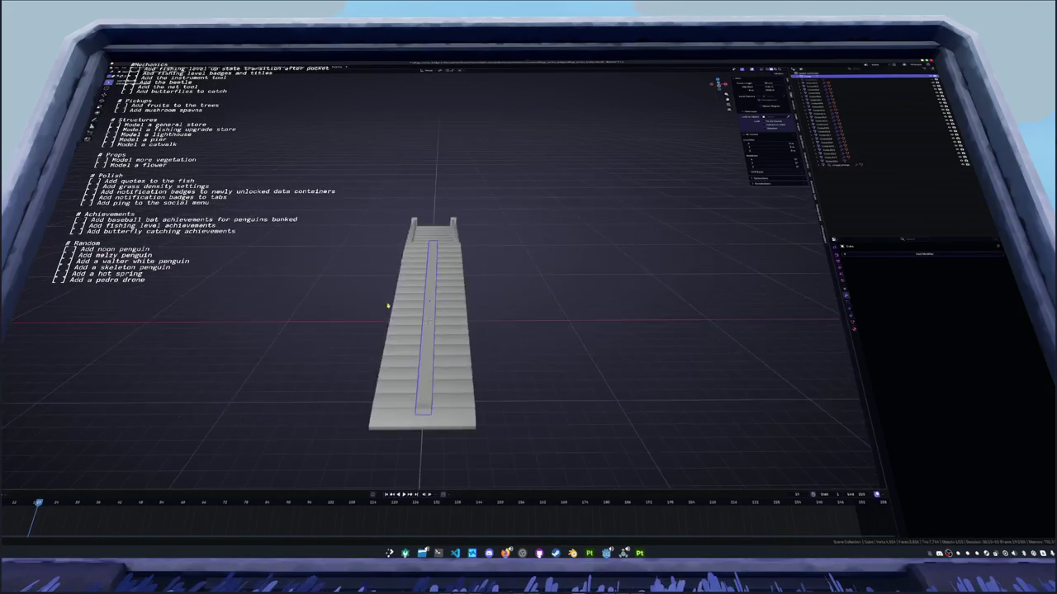
{"action": "scroll", "coordinate": [387, 306], "scroll_direction": "up", "scroll_amount": 3}
{"action": "key", "text": "g"}
{"action": "key", "text": "x"}
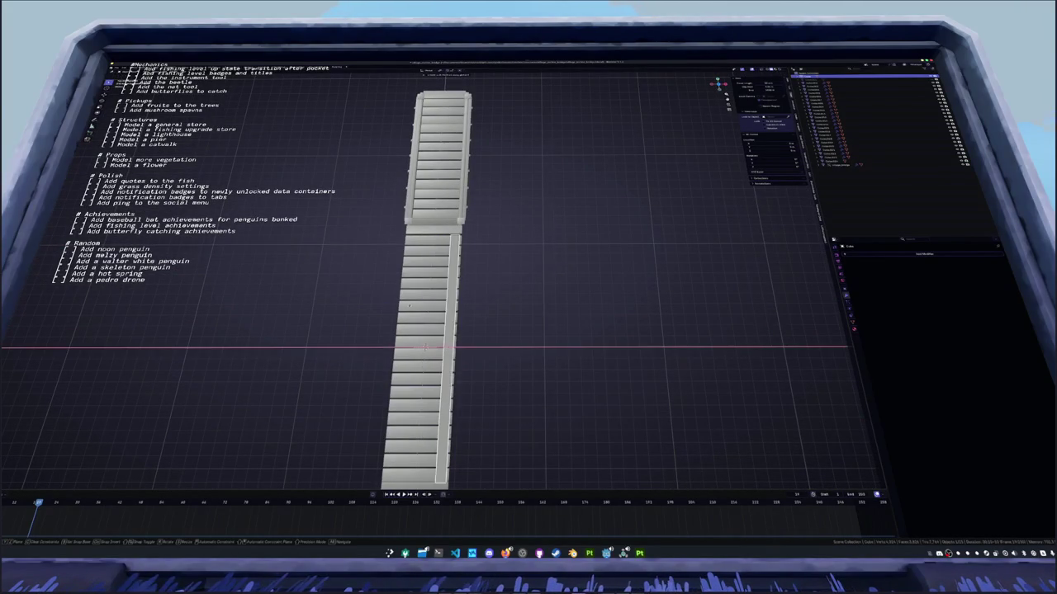
{"action": "left_click", "coordinate": [452, 316]}
Add a Mirror modifier to the strip
{"action": "mouse_move", "coordinate": [453, 316]}
{"action": "left_mouse_down"}
{"action": "mouse_move", "coordinate": [350, 287]}
{"action": "mouse_move", "coordinate": [358, 293]}
{"action": "left_mouse_up"}
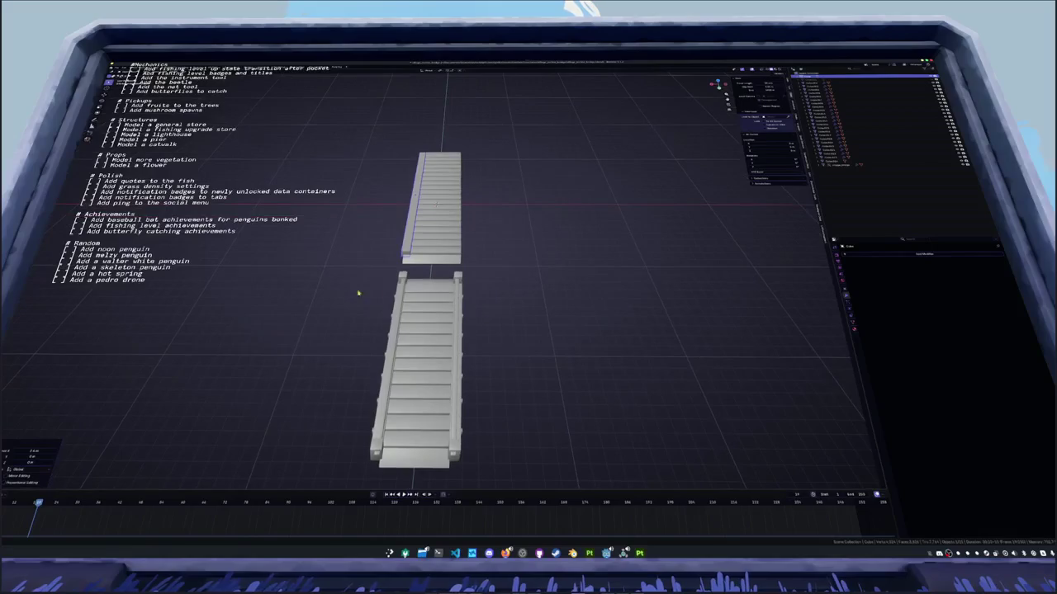
{"action": "left_click", "coordinate": [871, 254]}
{"action": "left_click", "coordinate": [950, 273]}
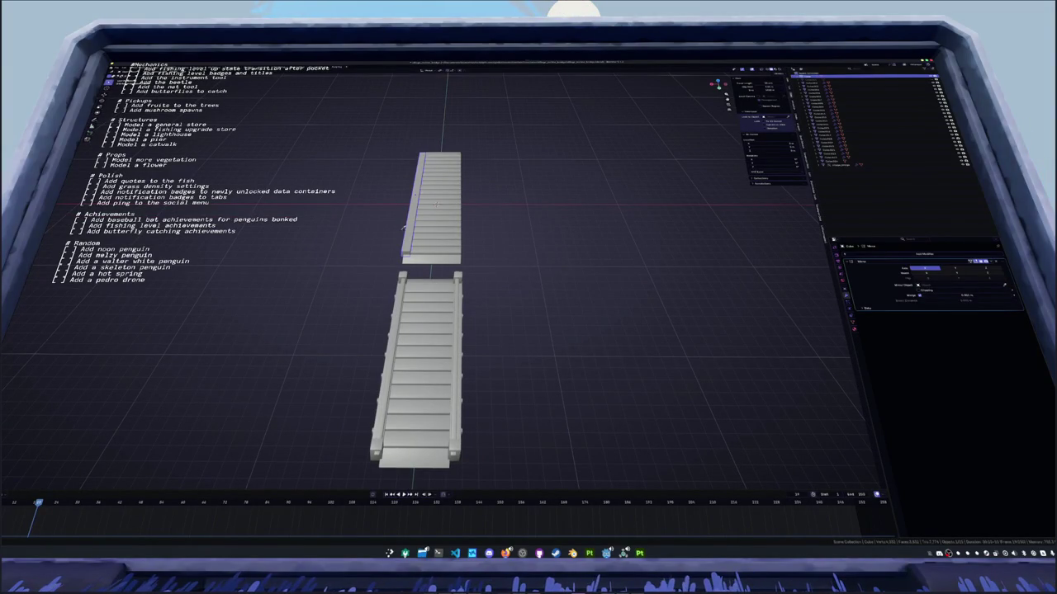
Snap the 3D cursor to the end of the walkway piece in Edit Mode
{"action": "scroll", "coordinate": [562, 273], "scroll_direction": "up", "scroll_amount": 2}
{"action": "left_click_drag", "start_coordinate": [495, 272], "coordinate": [537, 254]}
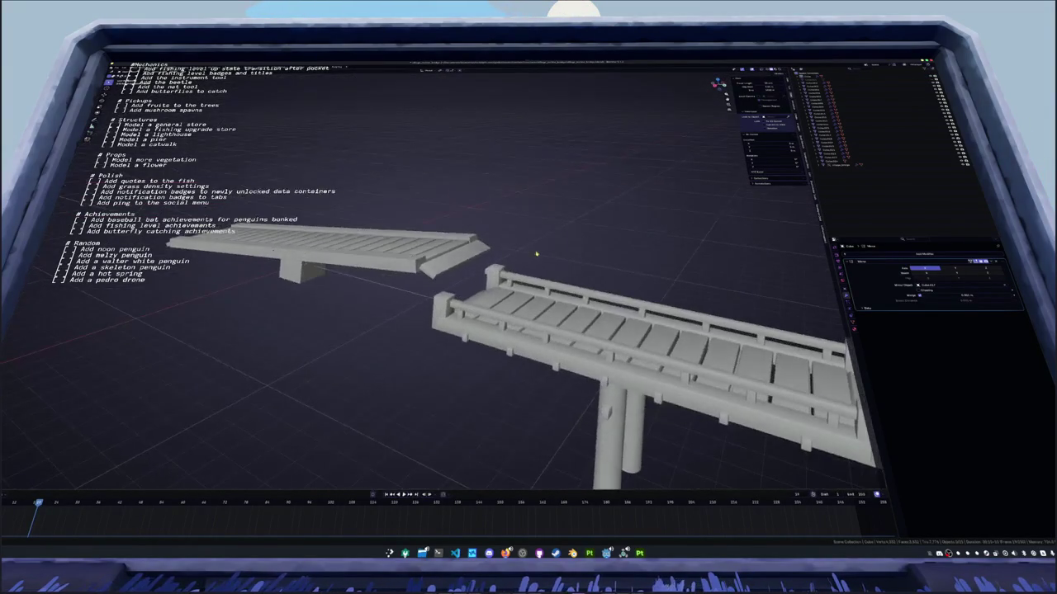
{"action": "key", "text": "Tab"}
{"action": "key", "text": "c"}
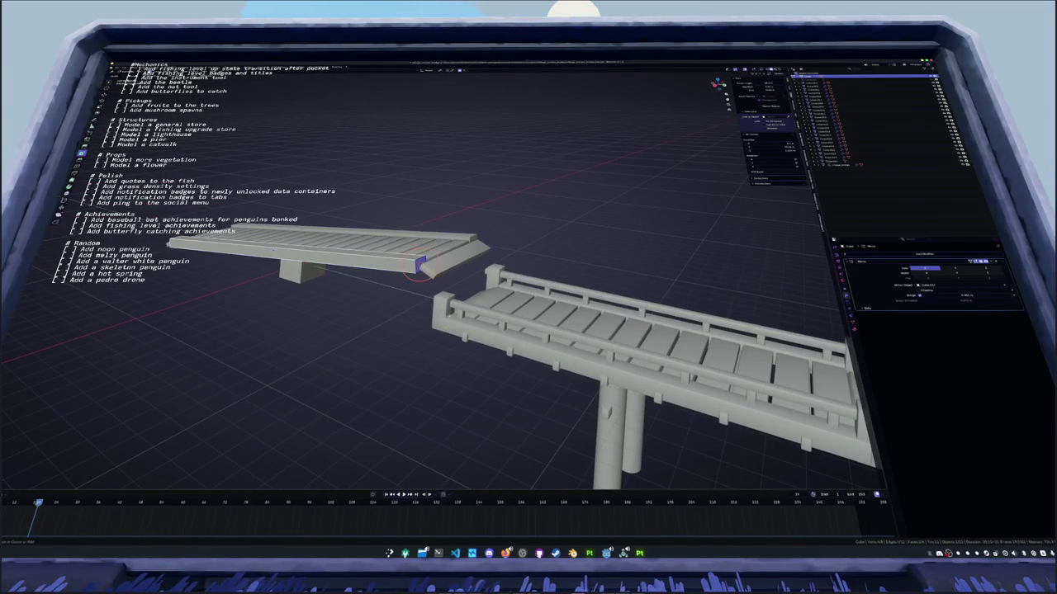
{"action": "key", "text": "Escape"}
{"action": "key", "text": "Tab"}
Add a cube at the walkway's end and scale it down to a small block
{"action": "key", "text": "shift+a"}
{"action": "left_click", "coordinate": [315, 282]}
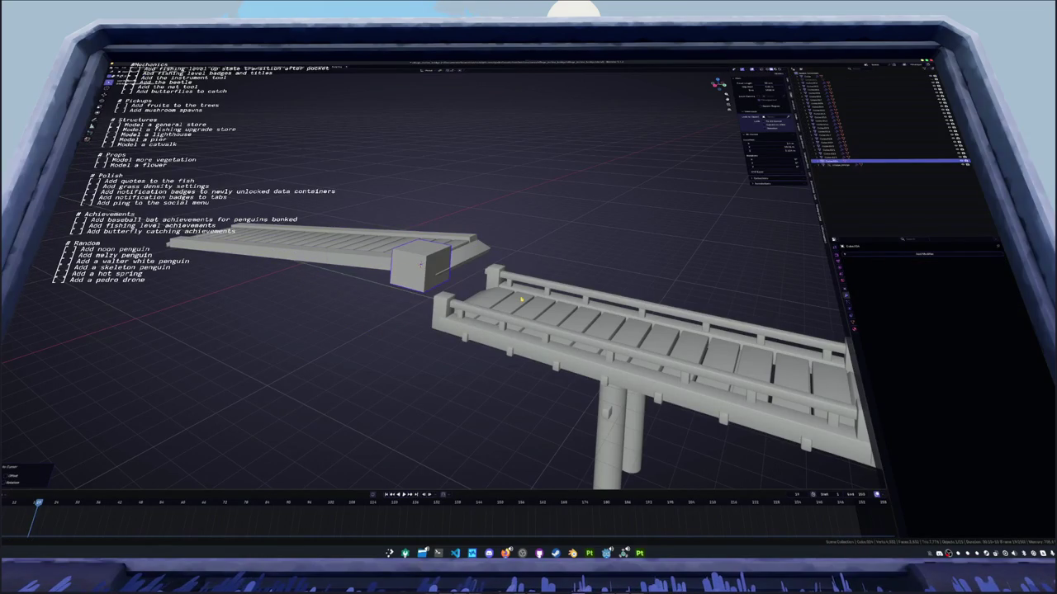
{"action": "key", "text": "KP_7"}
{"action": "key", "text": "s"}
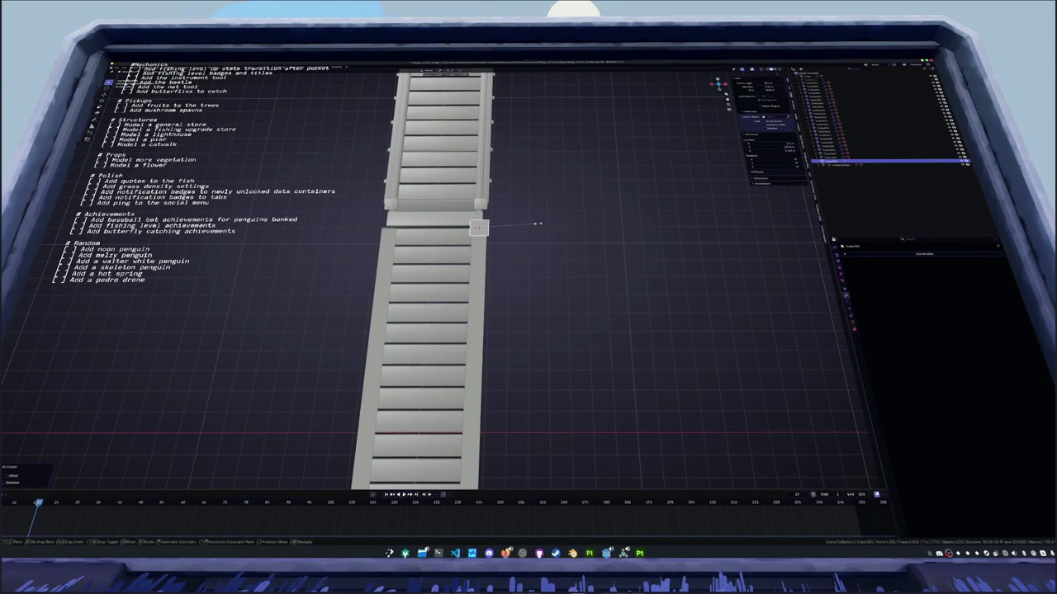
{"action": "left_click", "coordinate": [537, 223]}
{"action": "mouse_move", "coordinate": [539, 229]}
{"action": "left_mouse_down"}
{"action": "mouse_move", "coordinate": [452, 190]}
{"action": "mouse_move", "coordinate": [424, 217]}
{"action": "left_mouse_up"}
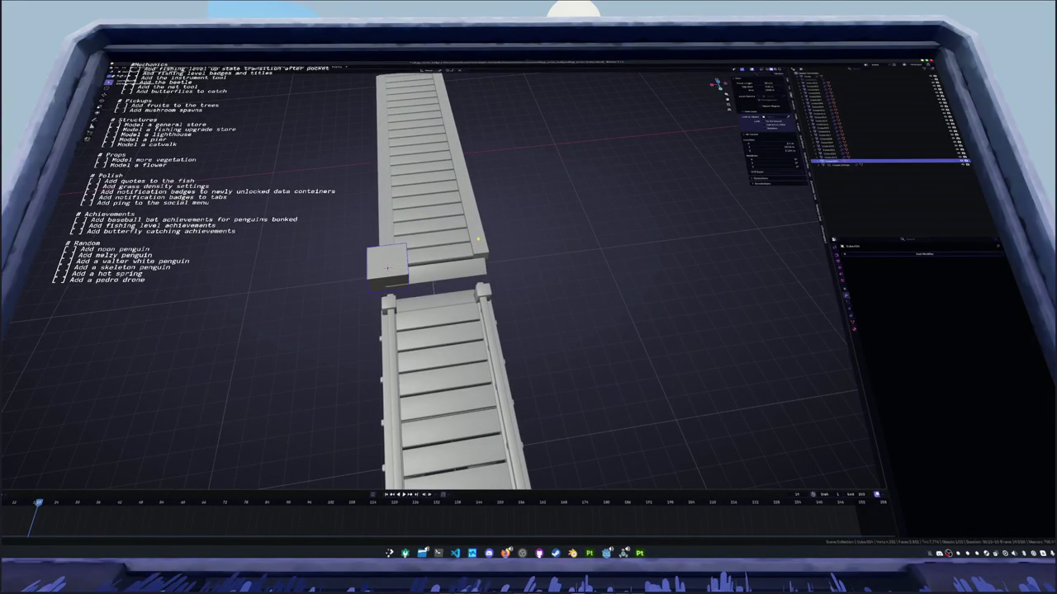
{"action": "key", "text": "KP_7"}
{"action": "scroll", "coordinate": [521, 193], "scroll_direction": "up", "scroll_amount": 3}
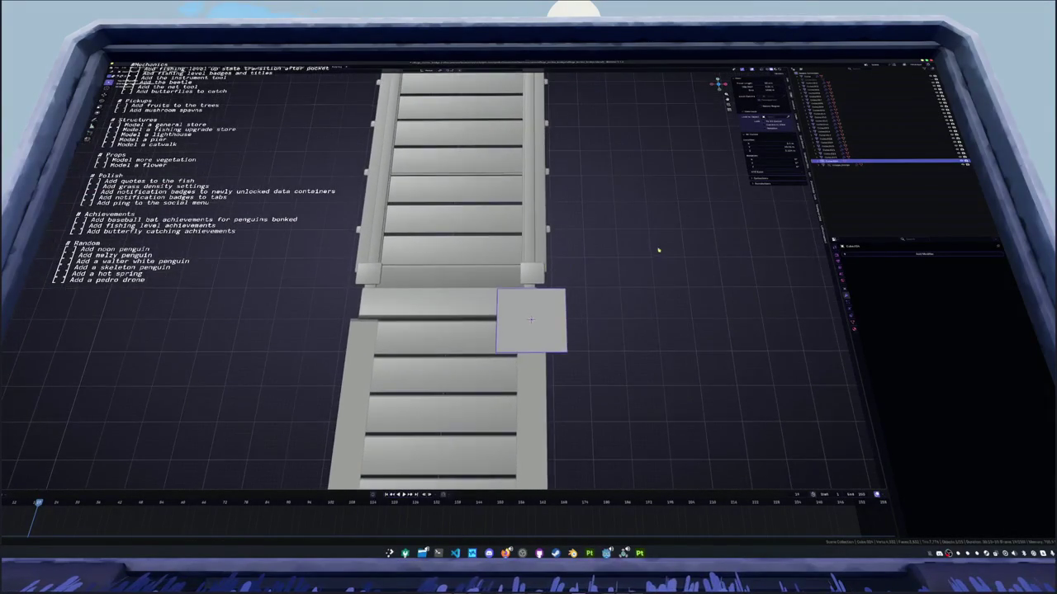
{"action": "key", "text": "s"}
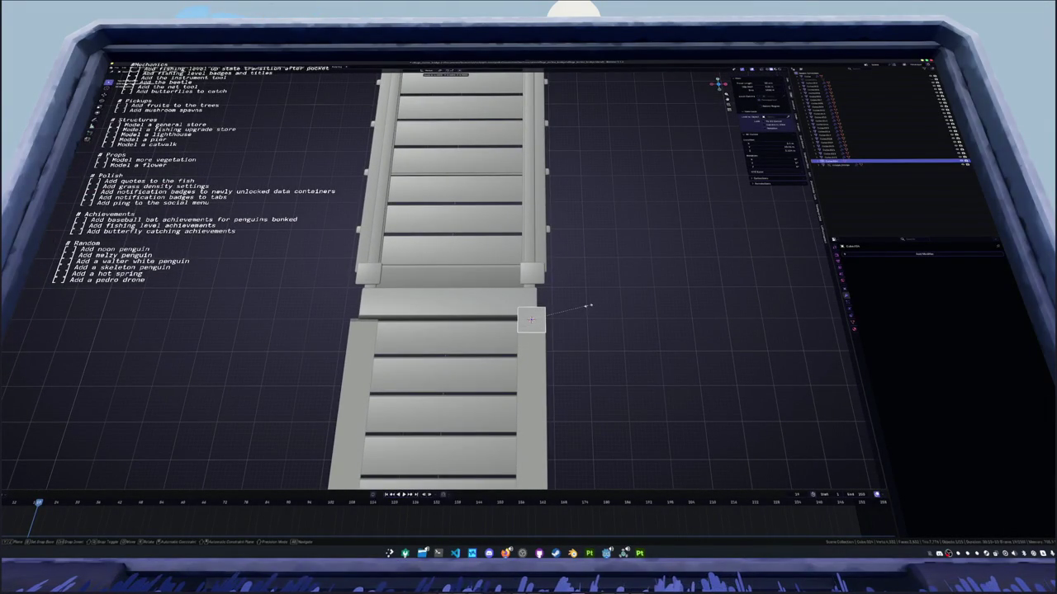
{"action": "left_click", "coordinate": [588, 306]}
Scale the lower walkway section along X to match the block's width
{"action": "left_click", "coordinate": [533, 394]}
{"action": "key", "text": "s"}
{"action": "key", "text": "x"}
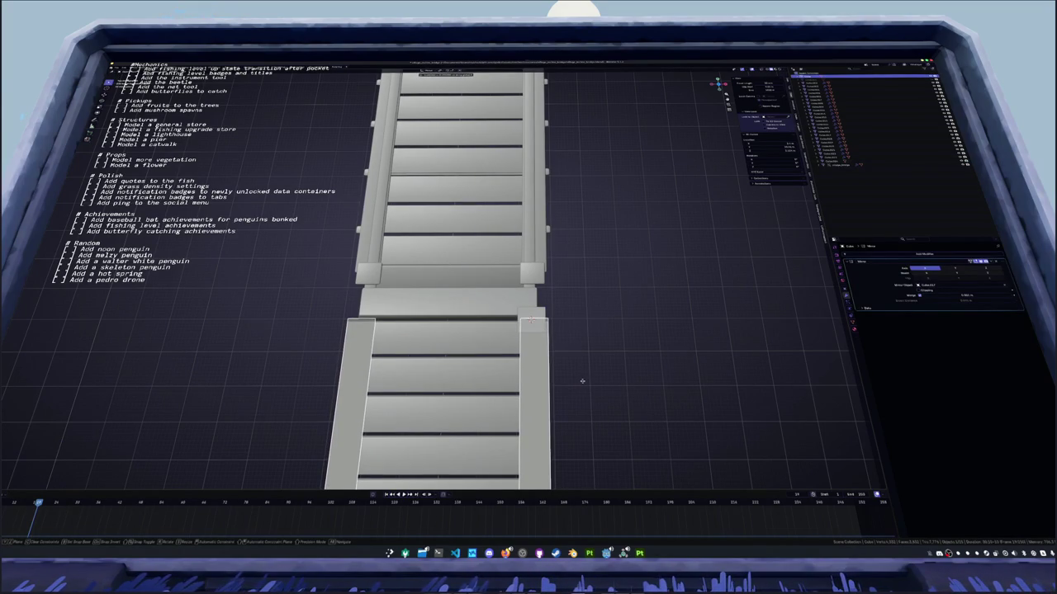
{"action": "left_click", "coordinate": [578, 383]}
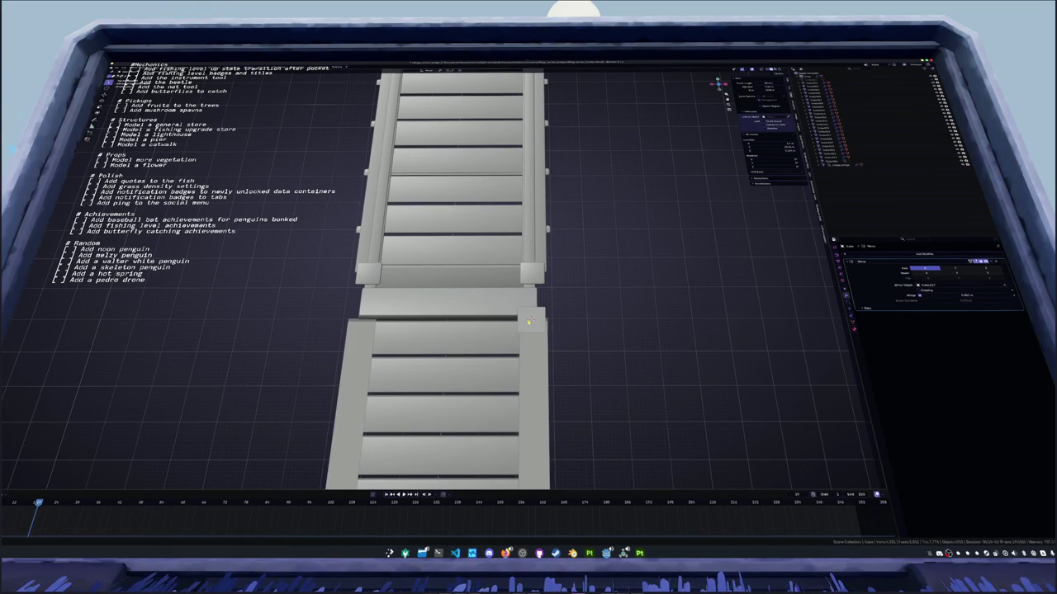
{"action": "left_click_drag", "start_coordinate": [529, 320], "coordinate": [631, 508]}
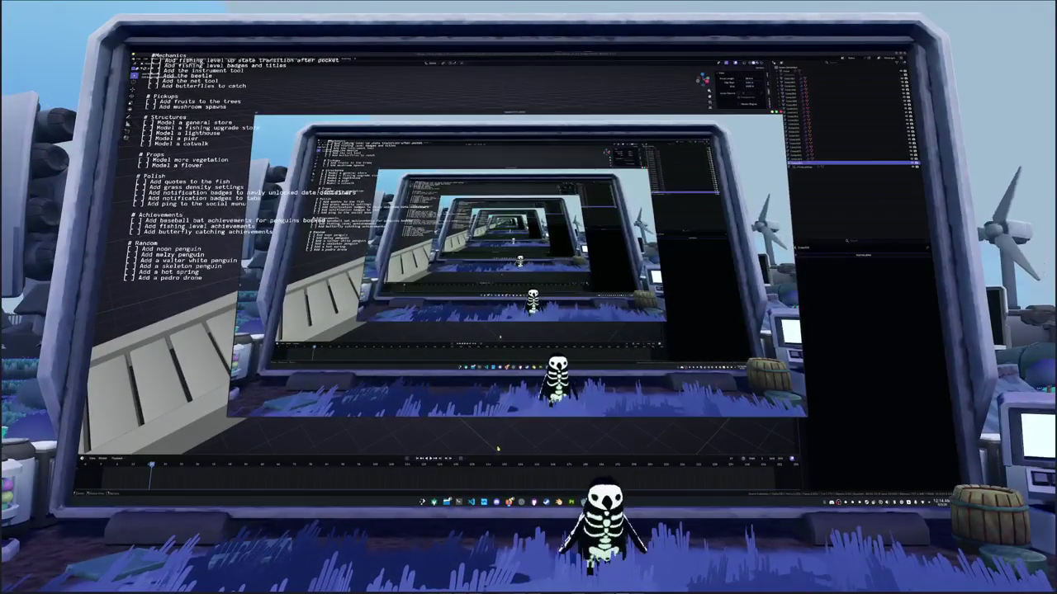
{"action": "scroll", "coordinate": [517, 301], "scroll_direction": "up", "scroll_amount": 1}
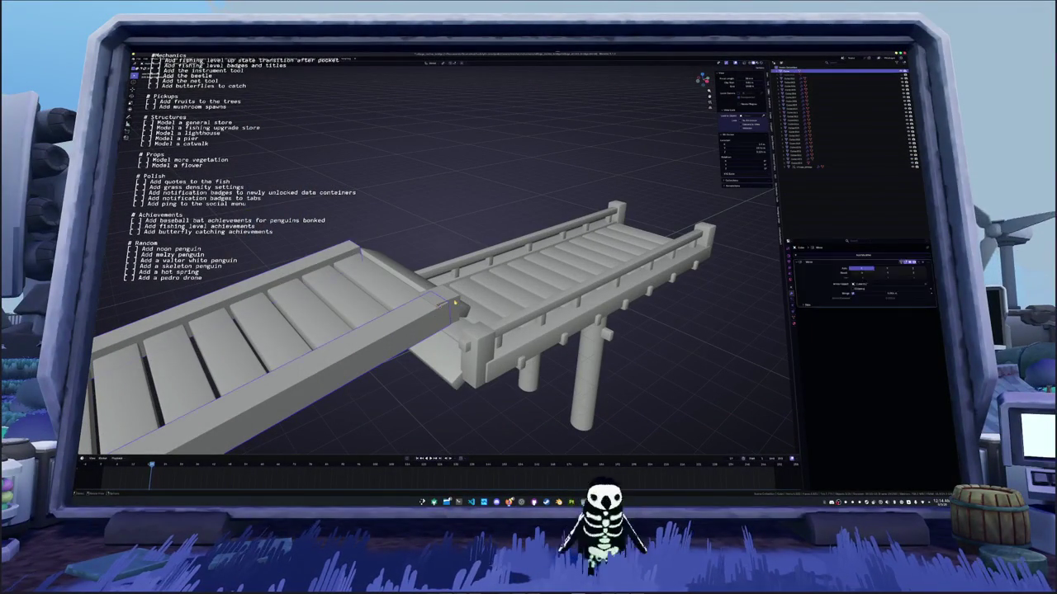
Extrude the small block's top face upward and raise it along Z into a tall post
{"action": "left_click", "coordinate": [455, 306]}
{"action": "key", "text": "KP_1"}
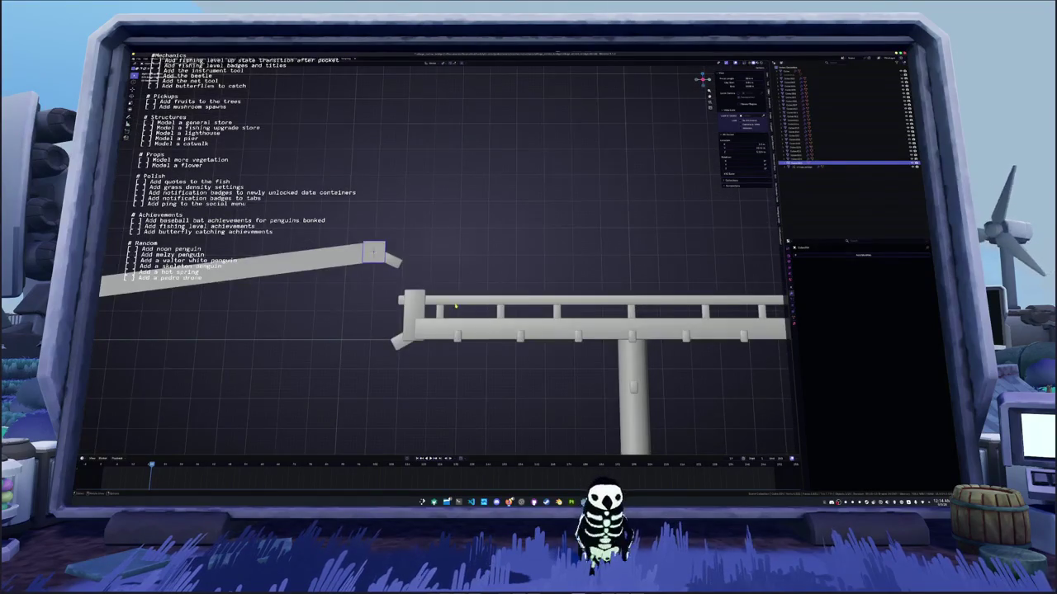
{"action": "key", "text": "Tab"}
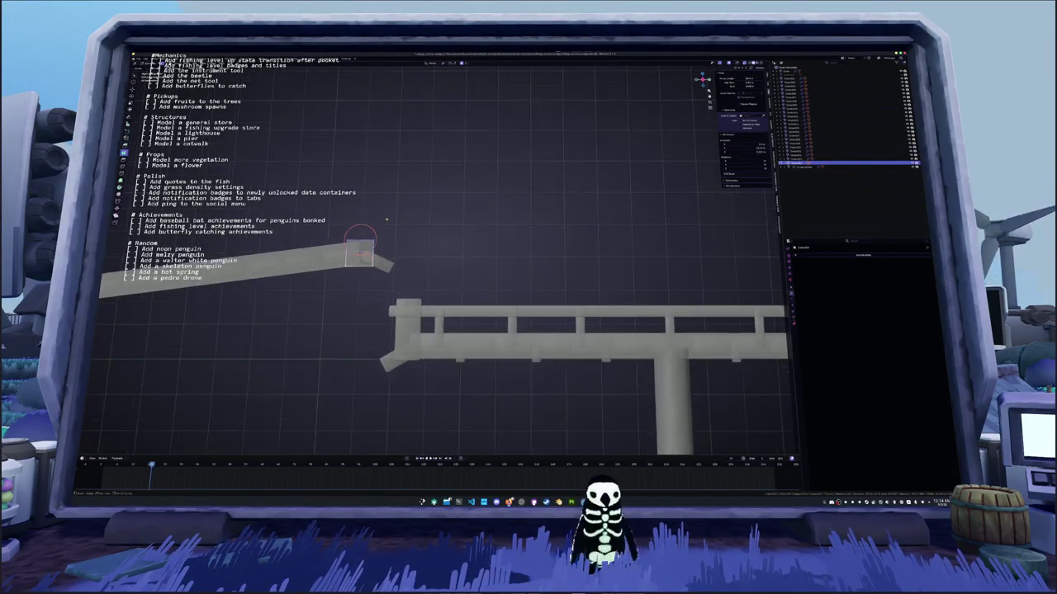
{"action": "key", "text": "alt+Home"}
{"action": "key", "text": "e"}
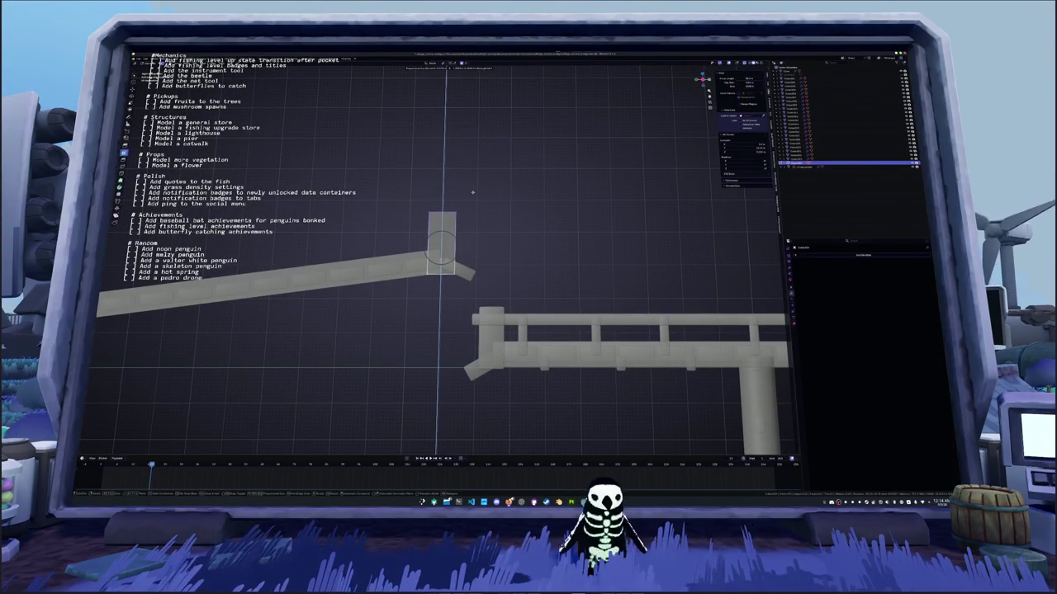
{"action": "left_click", "coordinate": [472, 193]}
{"action": "key", "text": "g"}
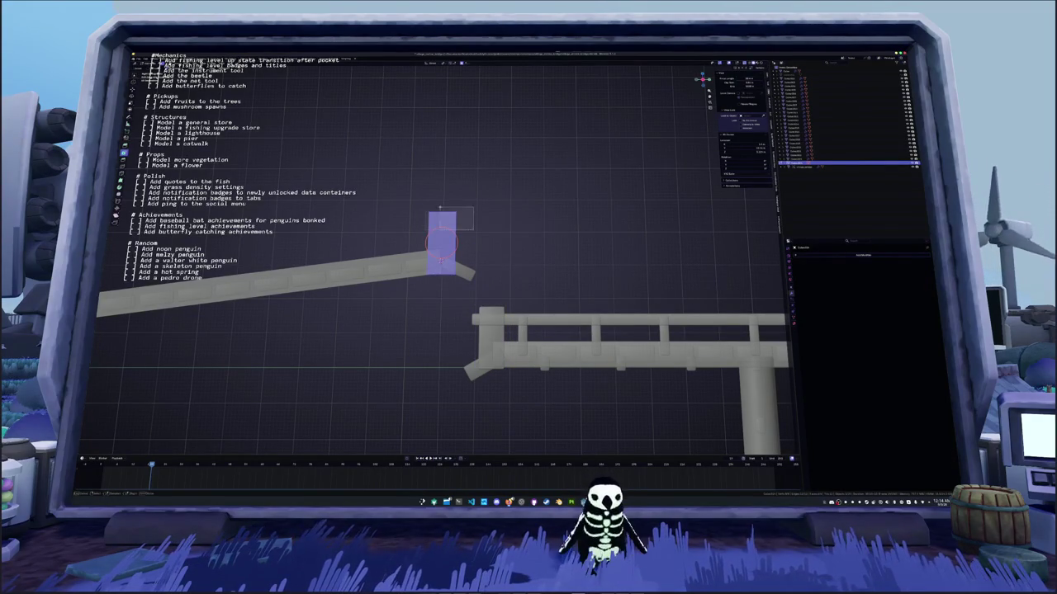
{"action": "key", "text": "z"}
{"action": "left_click", "coordinate": [405, 192]}
{"action": "left_click_drag", "start_coordinate": [406, 192], "coordinate": [700, 299]}
Add a Mirror modifier to the deck's pillars
{"action": "left_click", "coordinate": [822, 255]}
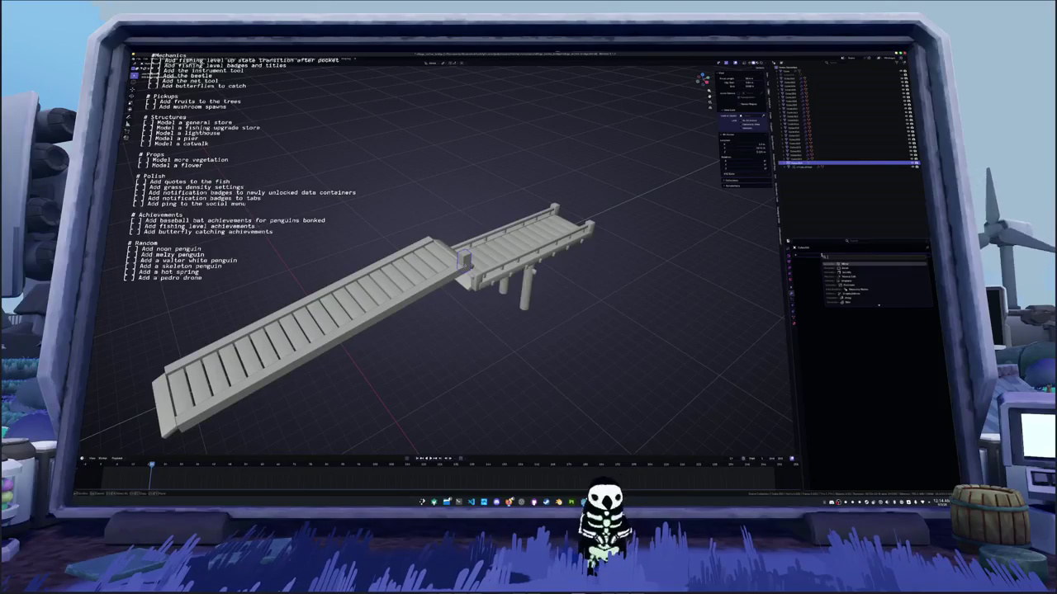
{"action": "key", "text": "Return"}
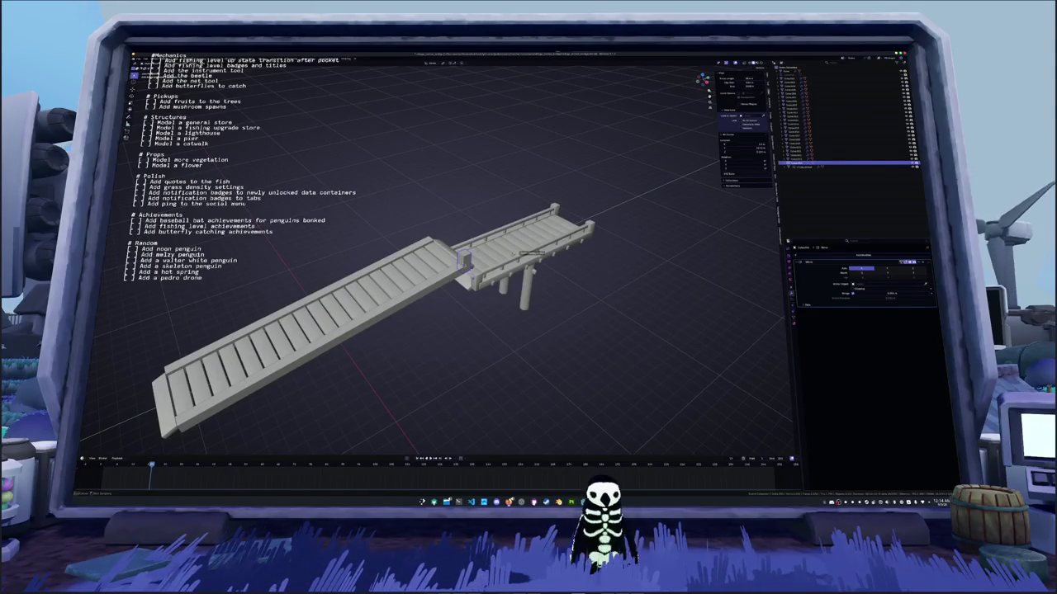
{"action": "scroll", "coordinate": [440, 248], "scroll_direction": "down", "scroll_amount": 2}
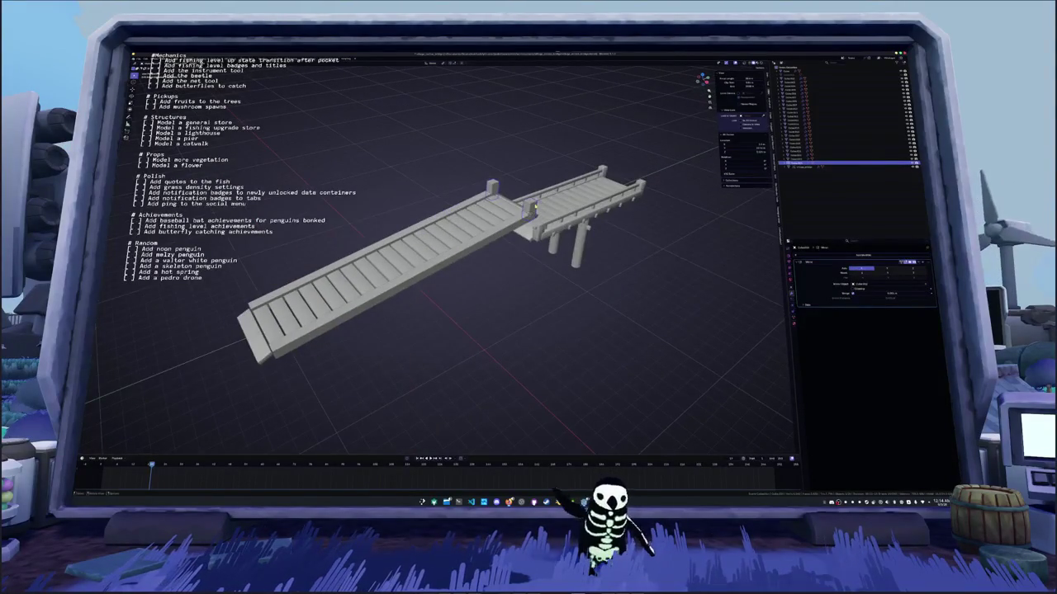
Duplicate pillars and place the copies at the sloped walkway's near corner
{"action": "key", "text": "shift+d"}
{"action": "left_click", "coordinate": [520, 285]}
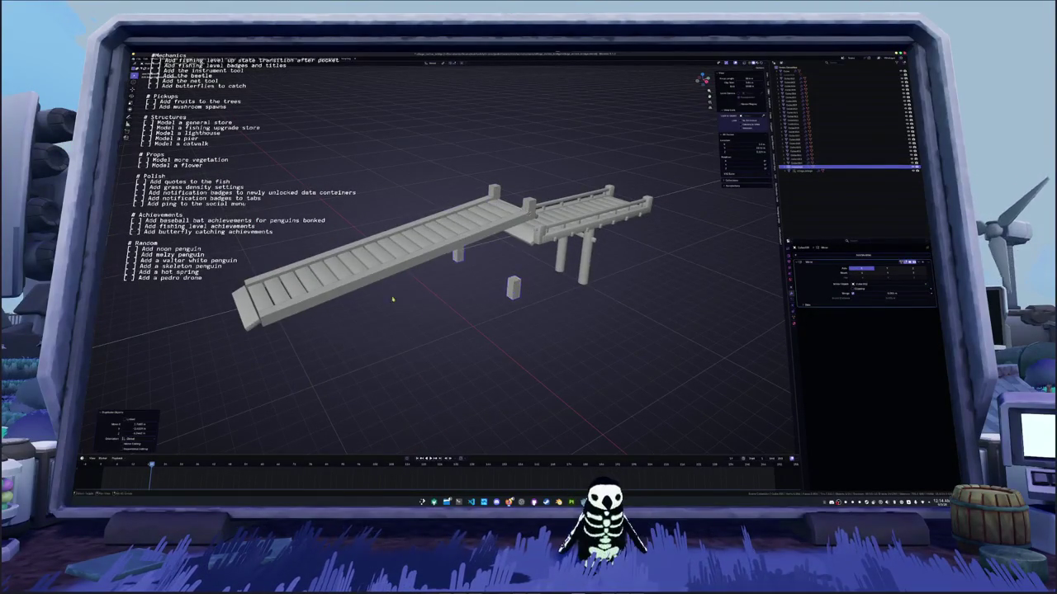
{"action": "left_click", "coordinate": [523, 230]}
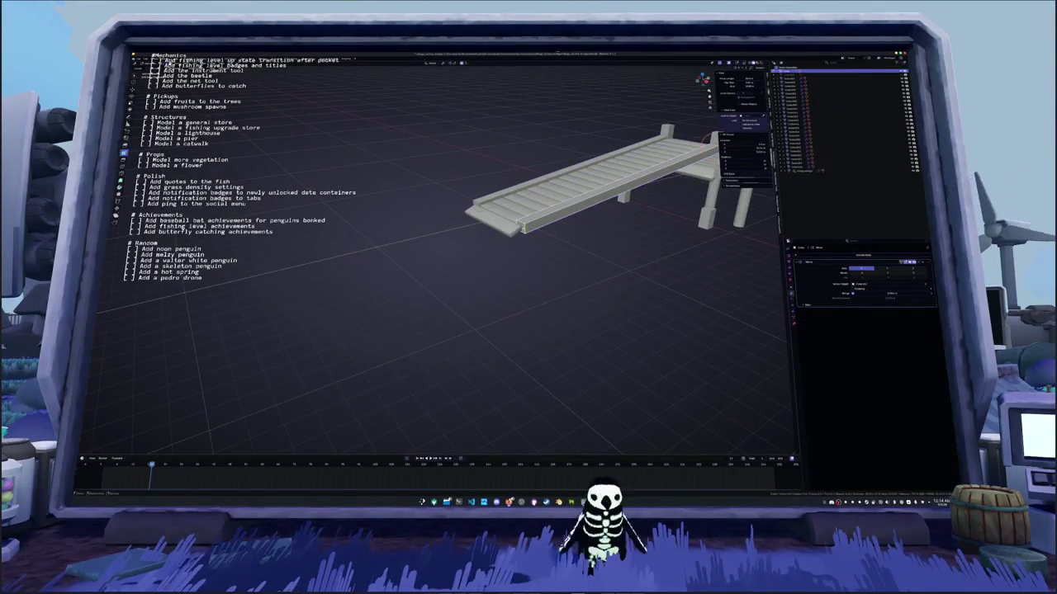
{"action": "key", "text": "shift+d"}
{"action": "left_click", "coordinate": [706, 226]}
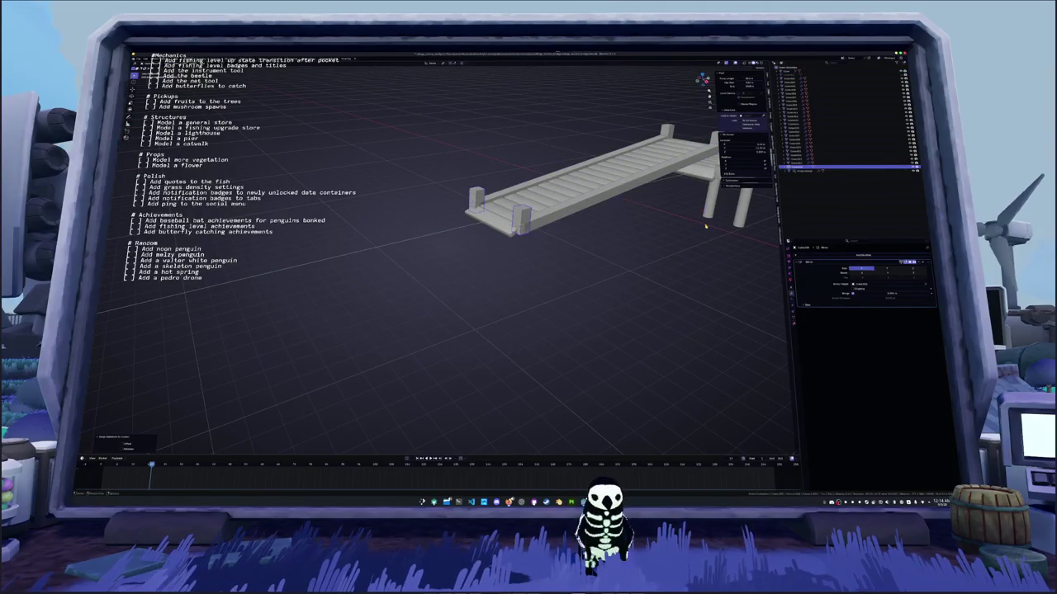
Inspect the walkway from a top orthographic view and select its end post
{"action": "left_click", "coordinate": [585, 248]}
{"action": "left_click_drag", "start_coordinate": [585, 247], "coordinate": [592, 266]}
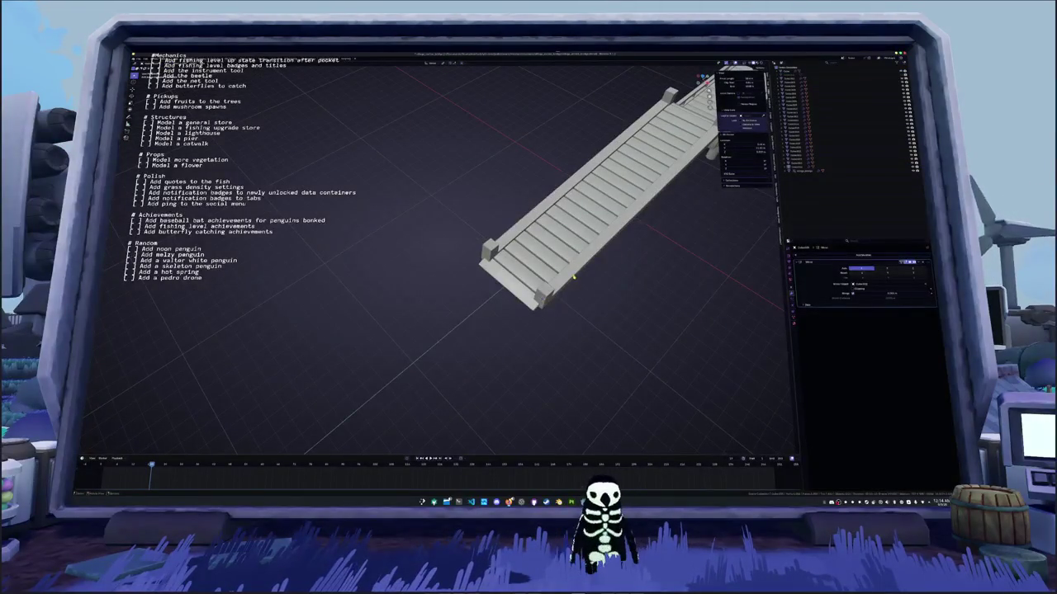
{"action": "left_click", "coordinate": [574, 278]}
{"action": "key", "text": "KP_7"}
{"action": "key", "text": "KP_5"}
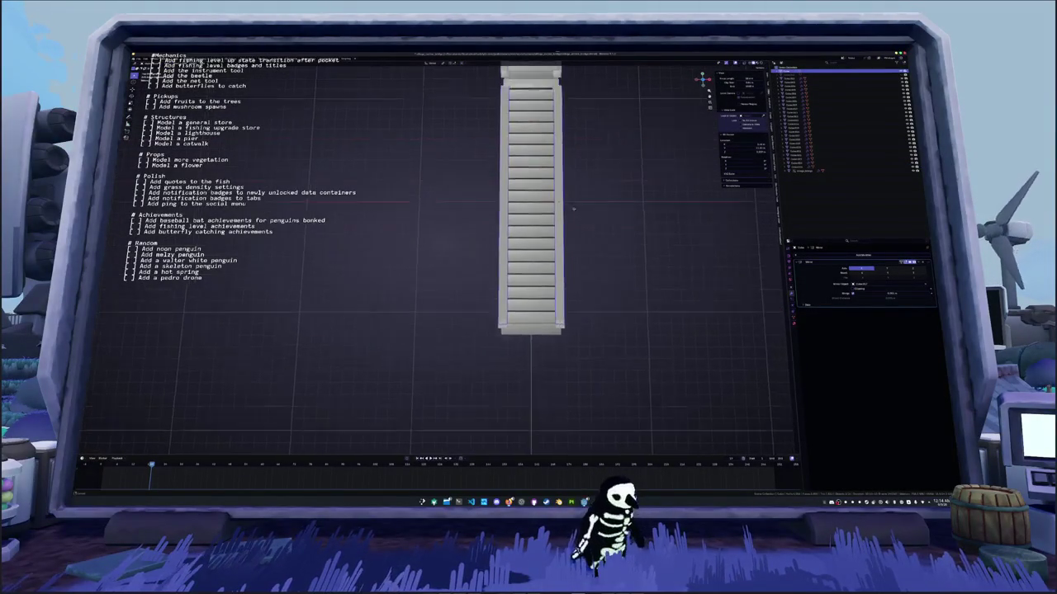
{"action": "left_click", "coordinate": [555, 179]}
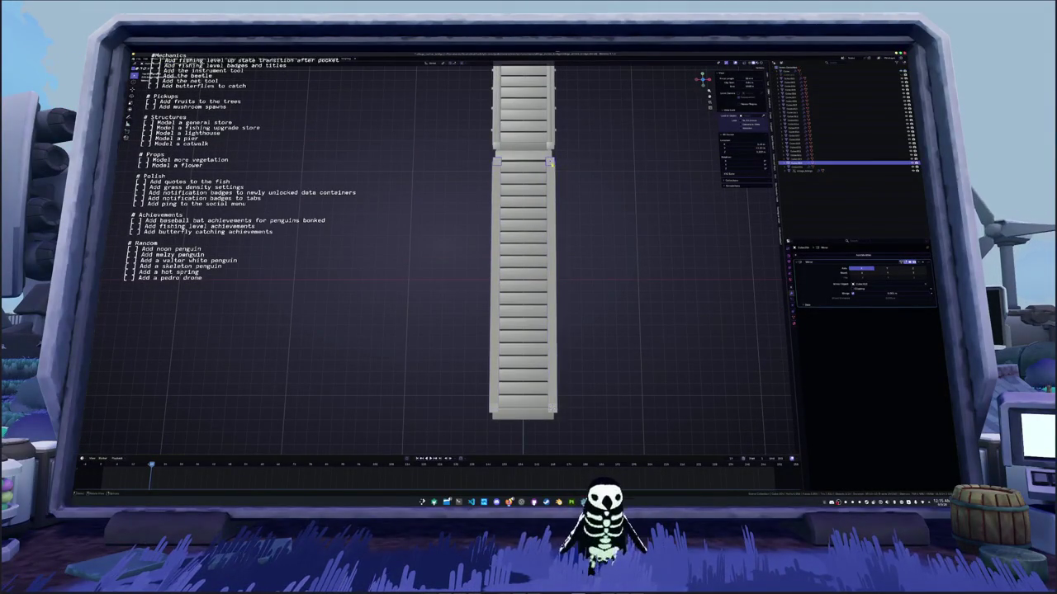
{"action": "key", "text": "KP_5"}
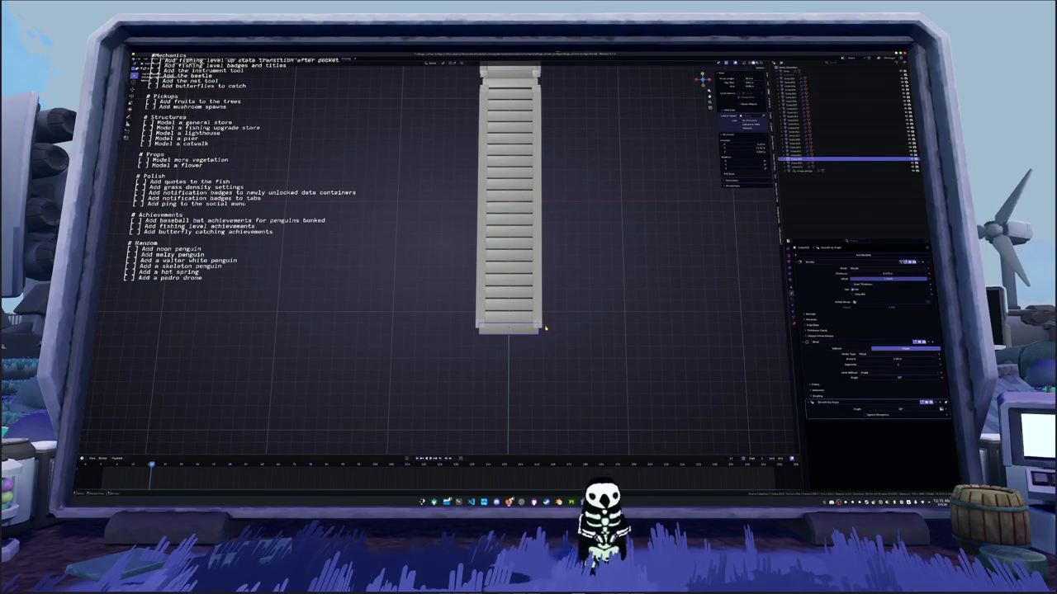
{"action": "left_click", "coordinate": [541, 327]}
{"action": "scroll", "coordinate": [630, 350], "scroll_direction": "up", "scroll_amount": 4}
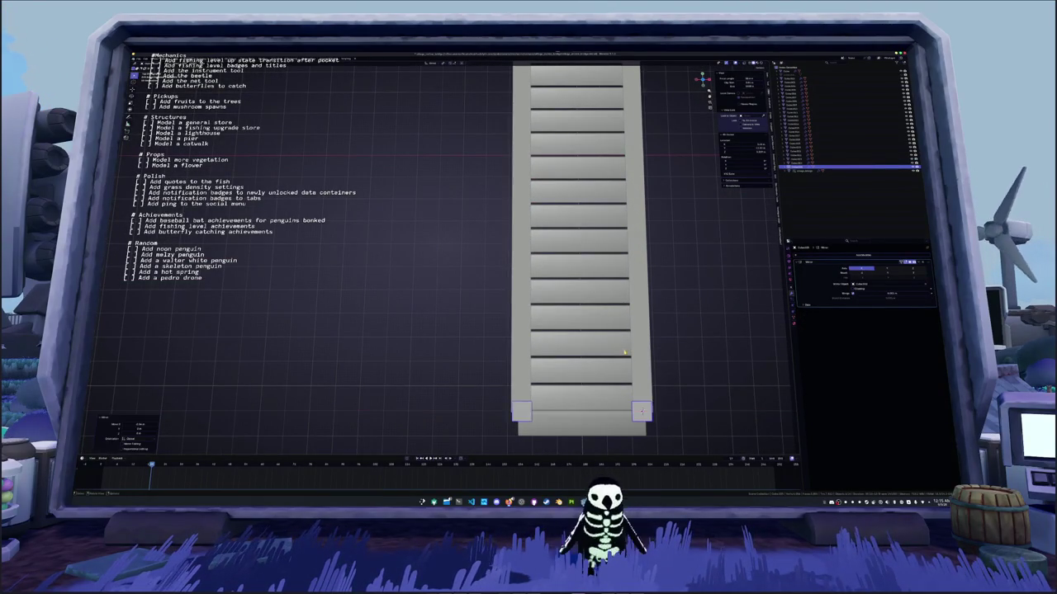
{"action": "scroll", "coordinate": [606, 288], "scroll_direction": "down", "scroll_amount": 2}
{"action": "left_click", "coordinate": [538, 223]}
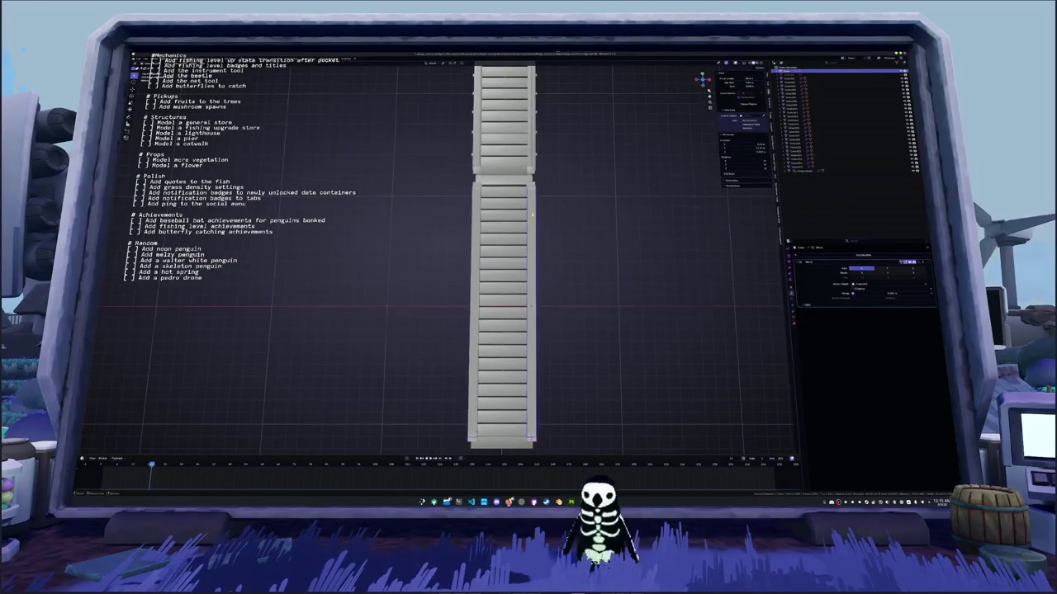
{"action": "left_click_drag", "start_coordinate": [538, 223], "coordinate": [477, 203]}
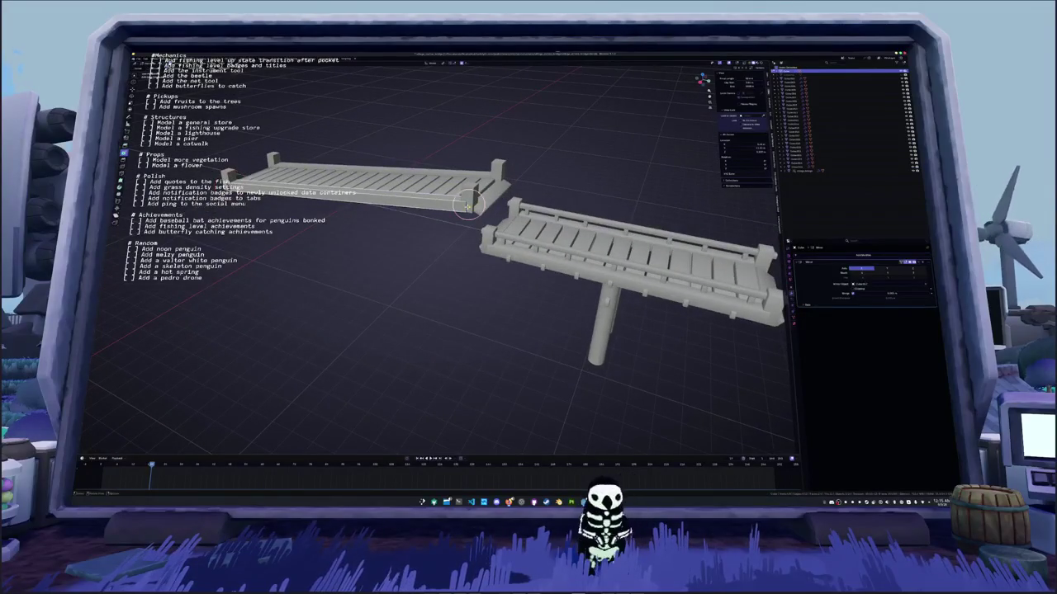
{"action": "left_click", "coordinate": [467, 206]}
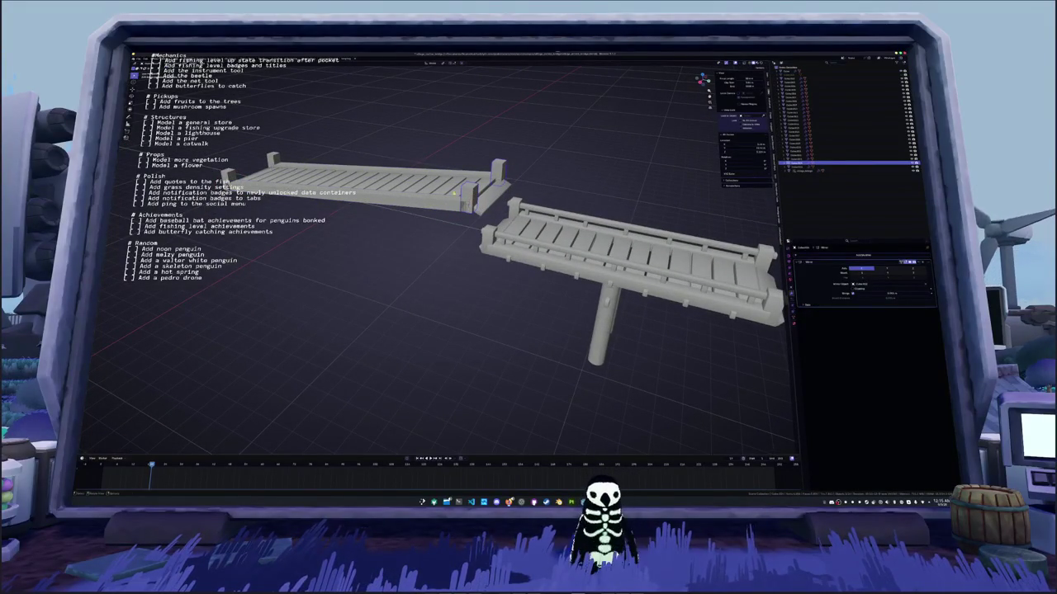
{"action": "left_click_drag", "start_coordinate": [467, 206], "coordinate": [491, 177]}
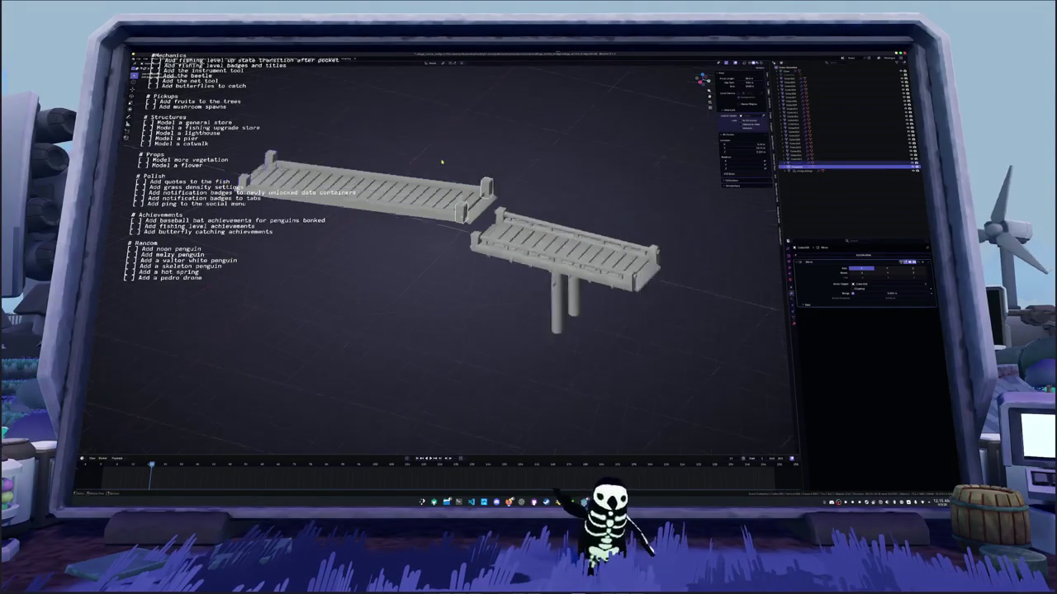
Scale the two corner posts toward each other in top view to tighten their spacing
{"action": "key", "text": "KP_7"}
{"action": "scroll", "coordinate": [497, 170], "scroll_direction": "up", "scroll_amount": 3}
{"action": "scroll", "coordinate": [498, 170], "scroll_direction": "up", "scroll_amount": 2}
{"action": "scroll", "coordinate": [537, 190], "scroll_direction": "right", "scroll_amount": 4}
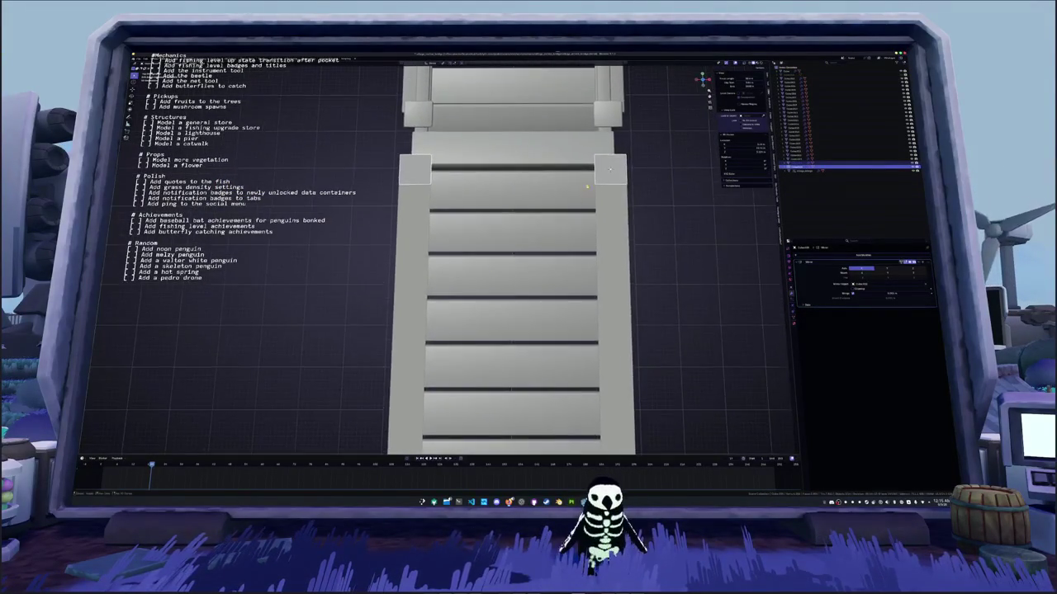
{"action": "key", "text": "s"}
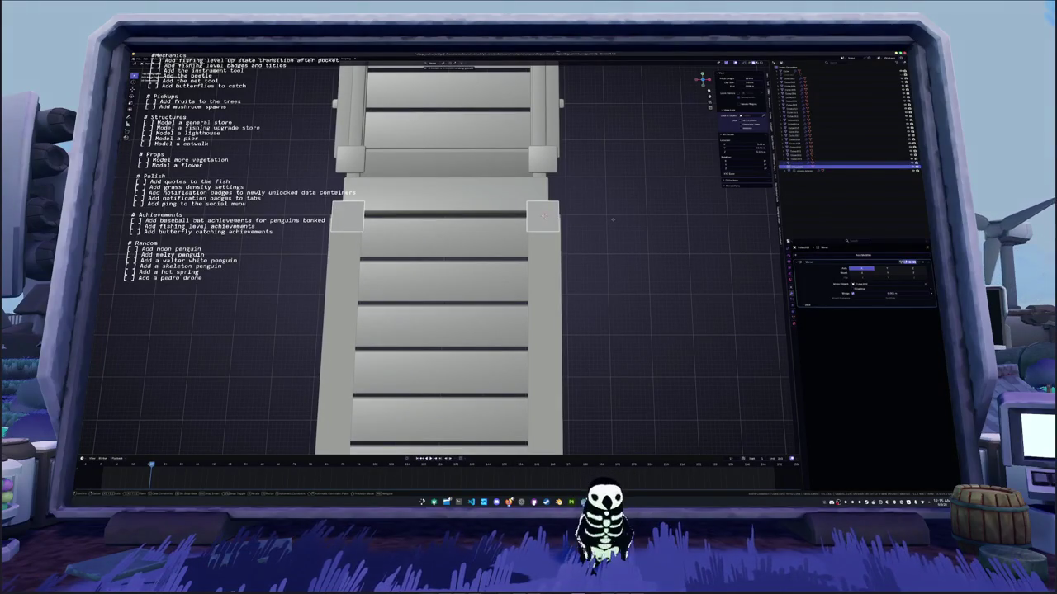
{"action": "left_click", "coordinate": [610, 220]}
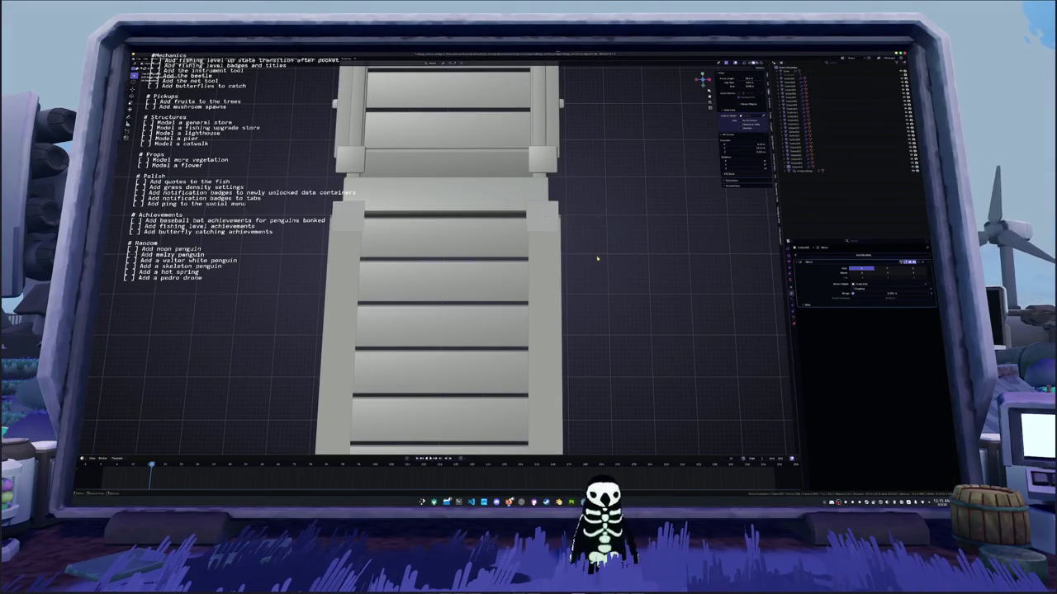
Leave Edit Mode and reselect the sloped walkway and another pier piece
{"action": "key", "text": "Tab"}
{"action": "scroll", "coordinate": [608, 222], "scroll_direction": "down", "scroll_amount": 4}
{"action": "scroll", "coordinate": [515, 309], "scroll_direction": "up", "scroll_amount": 3}
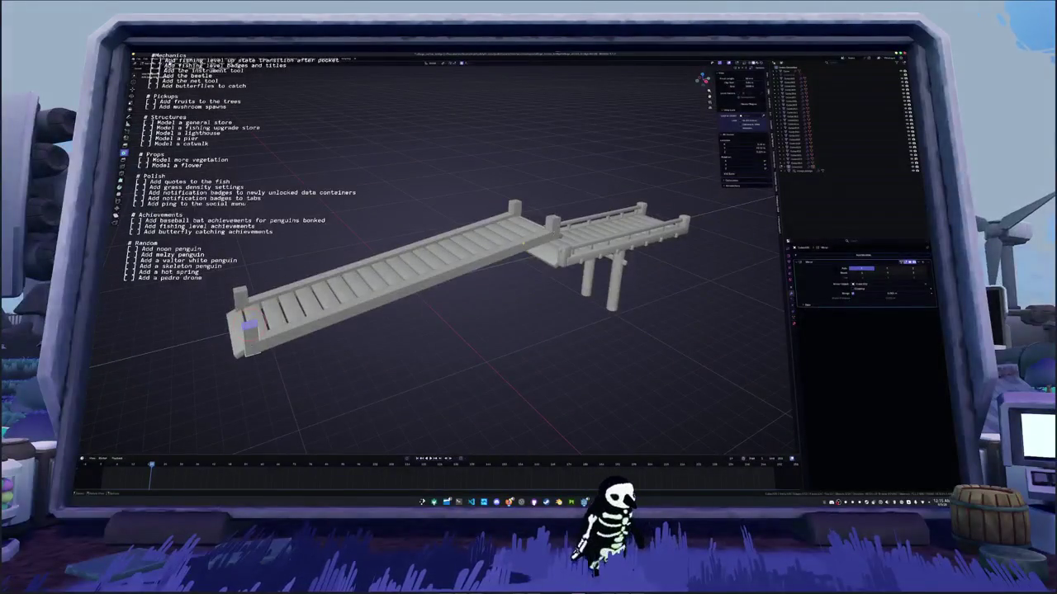
{"action": "left_click", "coordinate": [413, 268]}
{"action": "mouse_move", "coordinate": [413, 269]}
{"action": "left_mouse_down"}
{"action": "mouse_move", "coordinate": [483, 299]}
{"action": "mouse_move", "coordinate": [350, 303]}
{"action": "mouse_move", "coordinate": [507, 306]}
{"action": "mouse_move", "coordinate": [312, 221]}
{"action": "left_mouse_up"}
{"action": "left_click", "coordinate": [410, 302]}
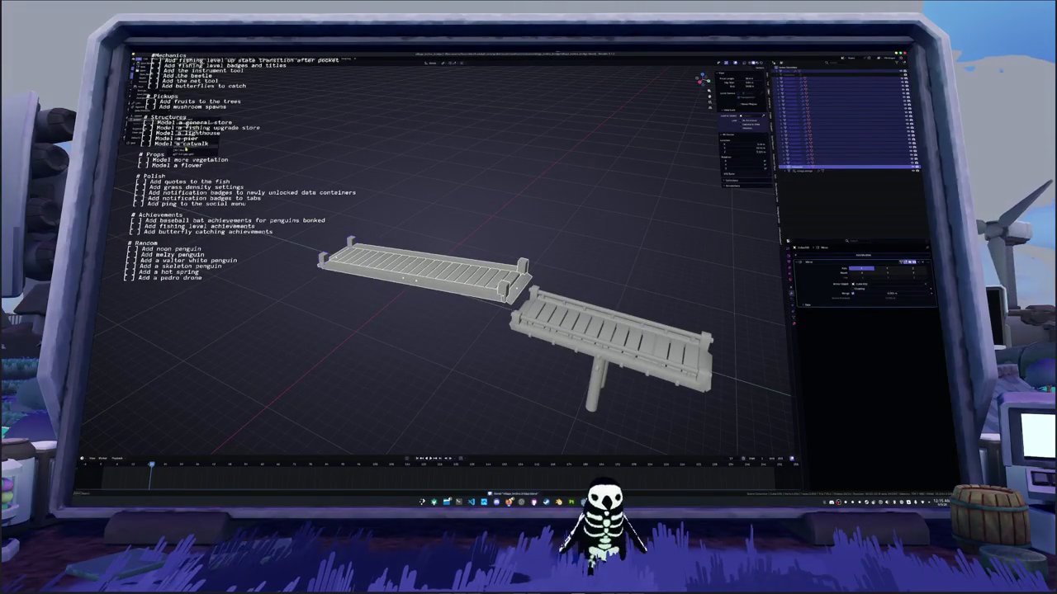
Export the walkway and deck models with adjusted export settings, then switch to Godot
{"action": "left_click", "coordinate": [175, 155]}
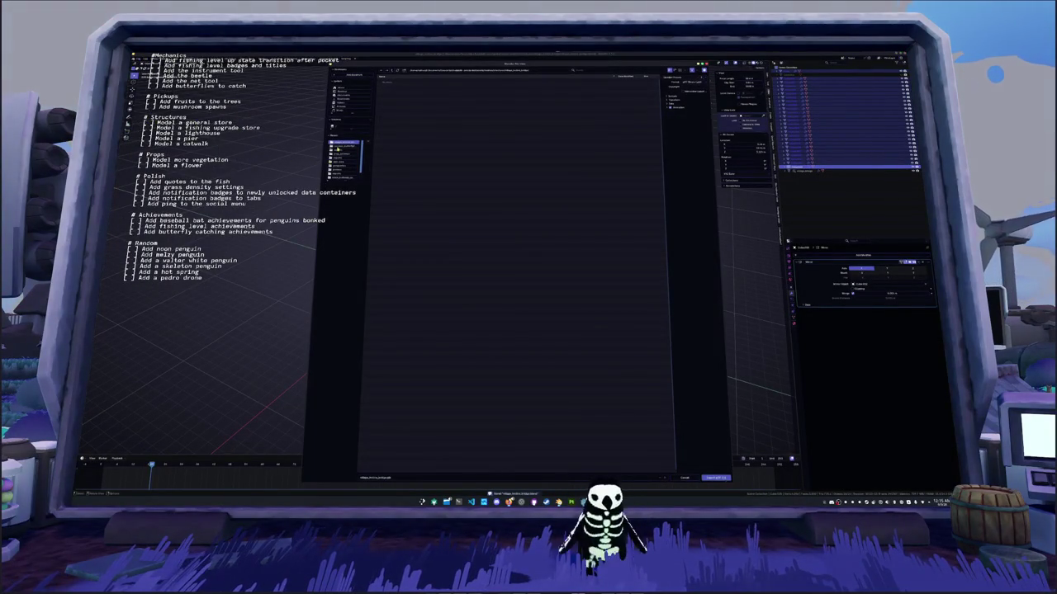
{"action": "left_click", "coordinate": [687, 101]}
{"action": "left_click", "coordinate": [673, 141]}
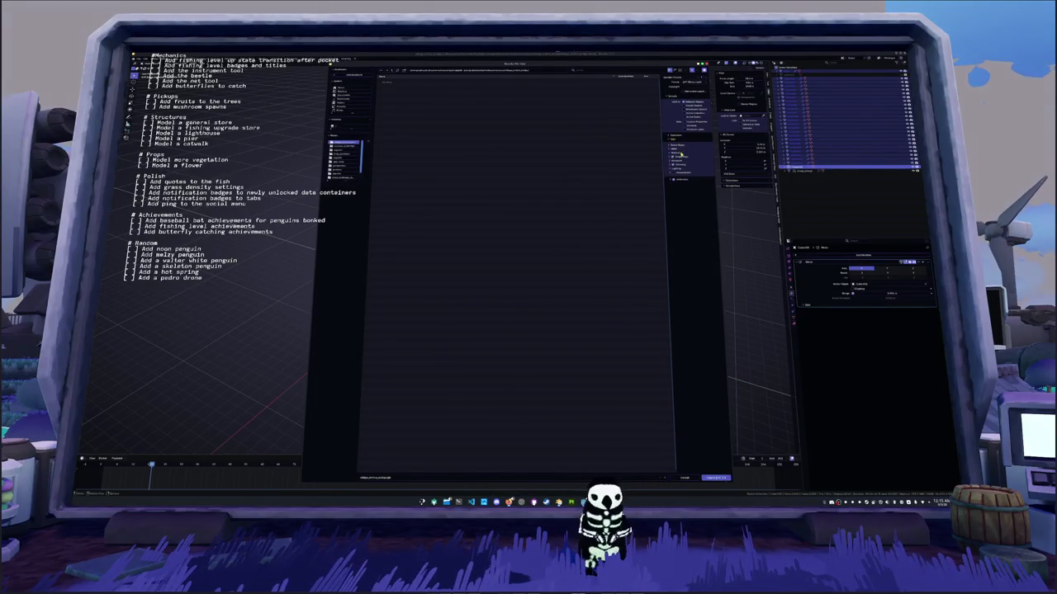
{"action": "left_click", "coordinate": [685, 161]}
{"action": "left_click", "coordinate": [690, 180]}
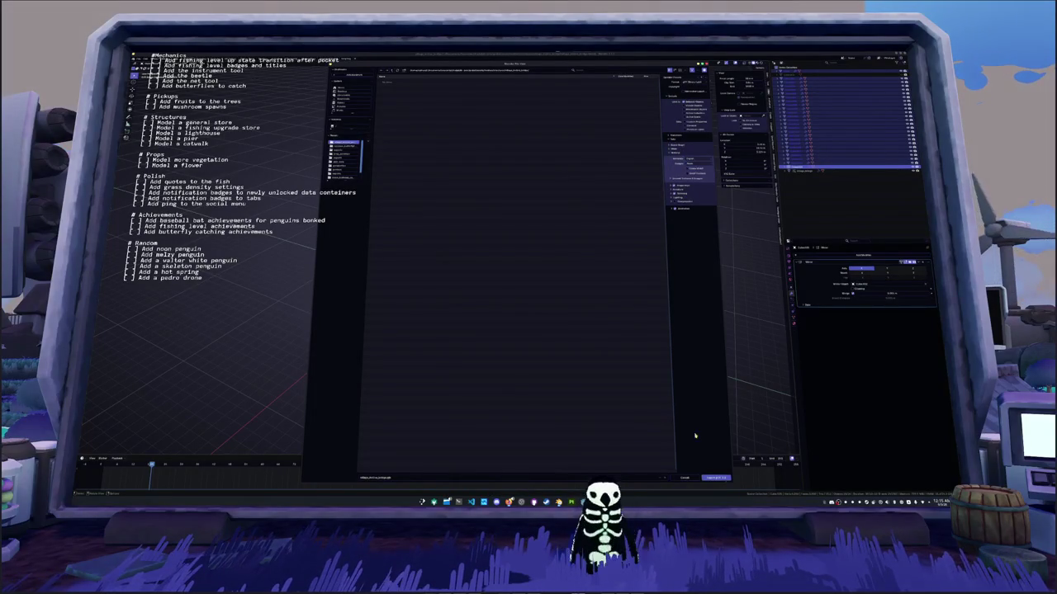
{"action": "left_click", "coordinate": [715, 478]}
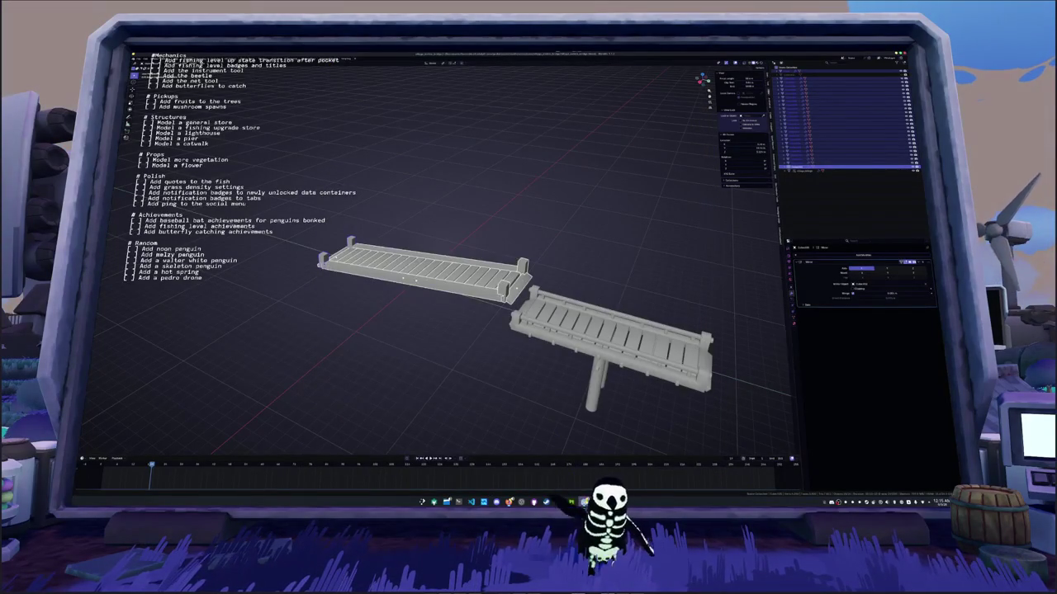
{"action": "key", "text": "alt+Tab"}
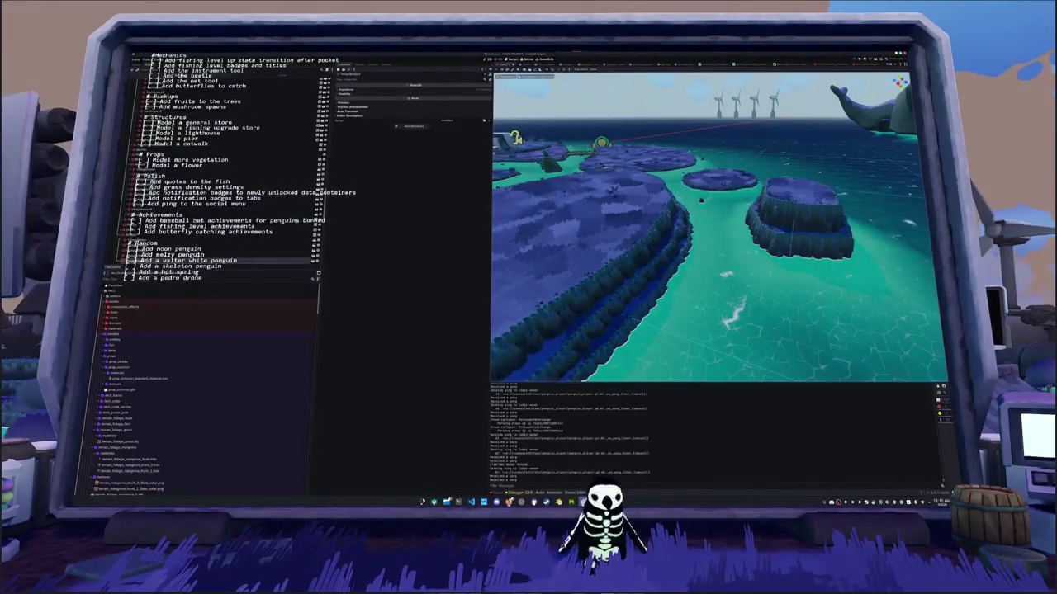
Find the pier scene in the village assets folder and drop it into the 3D level
{"action": "scroll", "coordinate": [694, 310], "scroll_direction": "down", "scroll_amount": 5}
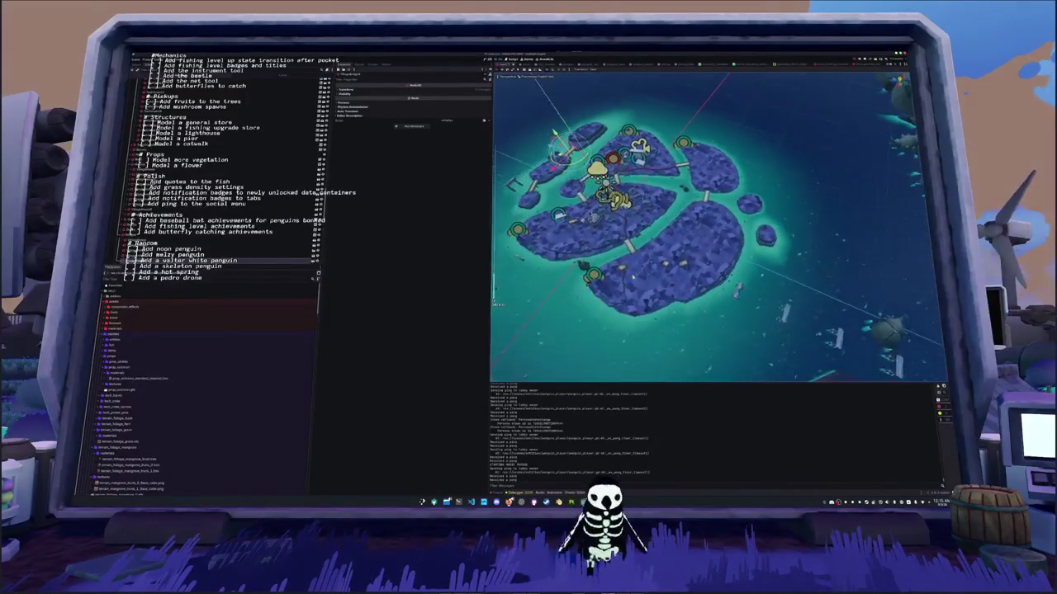
{"action": "scroll", "coordinate": [694, 309], "scroll_direction": "up", "scroll_amount": 10}
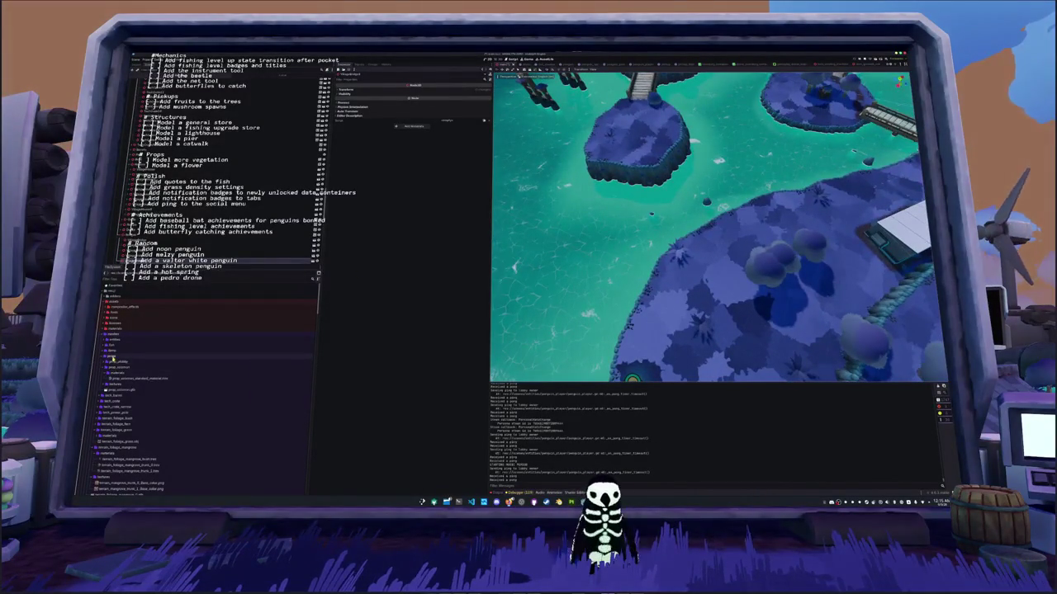
{"action": "left_click", "coordinate": [110, 357]}
{"action": "left_click", "coordinate": [109, 360]}
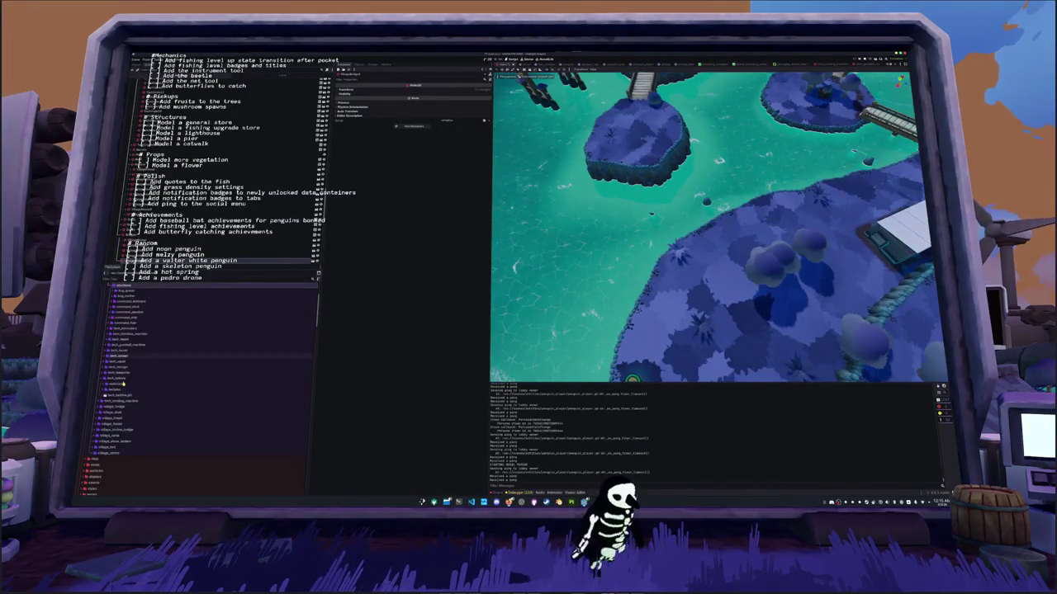
{"action": "scroll", "coordinate": [198, 347], "scroll_direction": "down", "scroll_amount": 3}
{"action": "left_click", "coordinate": [118, 383]}
{"action": "left_click", "coordinate": [122, 384]}
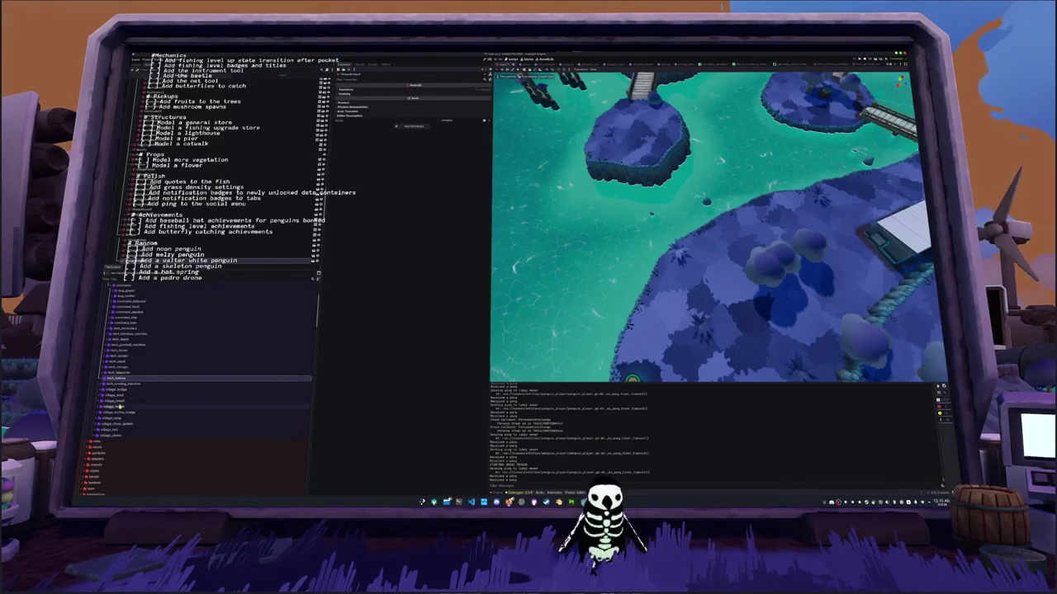
{"action": "left_click", "coordinate": [116, 413]}
{"action": "mouse_move", "coordinate": [115, 419]}
{"action": "left_mouse_down"}
{"action": "mouse_move", "coordinate": [627, 309]}
{"action": "mouse_move", "coordinate": [708, 245]}
{"action": "mouse_move", "coordinate": [673, 219]}
{"action": "left_mouse_up"}
Frame the bridge, rotate it to span diagonally between the islands, and run the game with F5
{"action": "scroll", "coordinate": [718, 227], "scroll_direction": "down", "scroll_amount": 5}
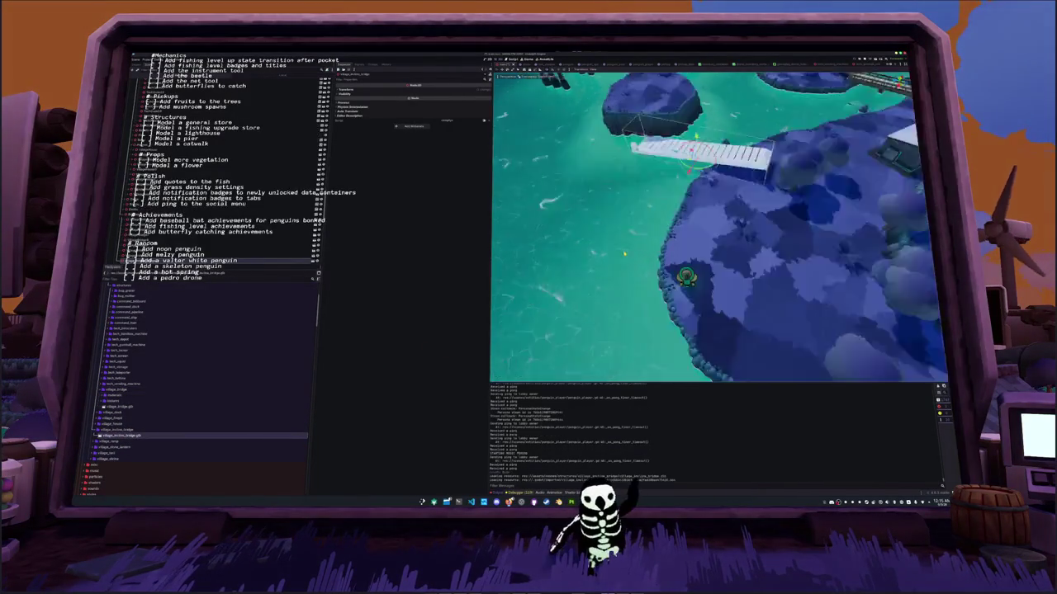
{"action": "key", "text": "f"}
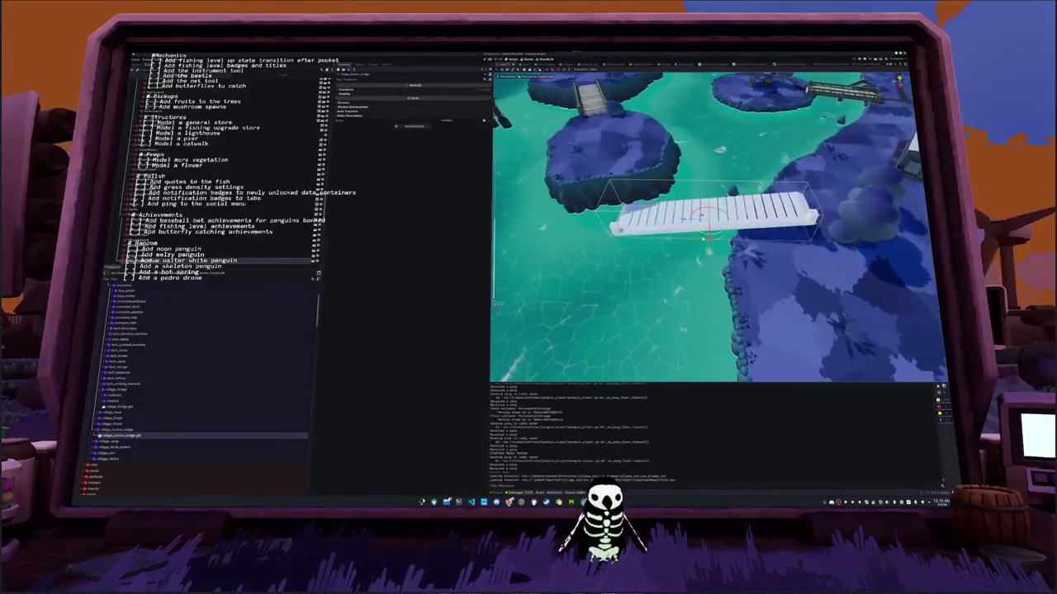
{"action": "left_click_drag", "start_coordinate": [727, 216], "coordinate": [719, 240]}
{"action": "scroll", "coordinate": [710, 215], "scroll_direction": "up", "scroll_amount": 2}
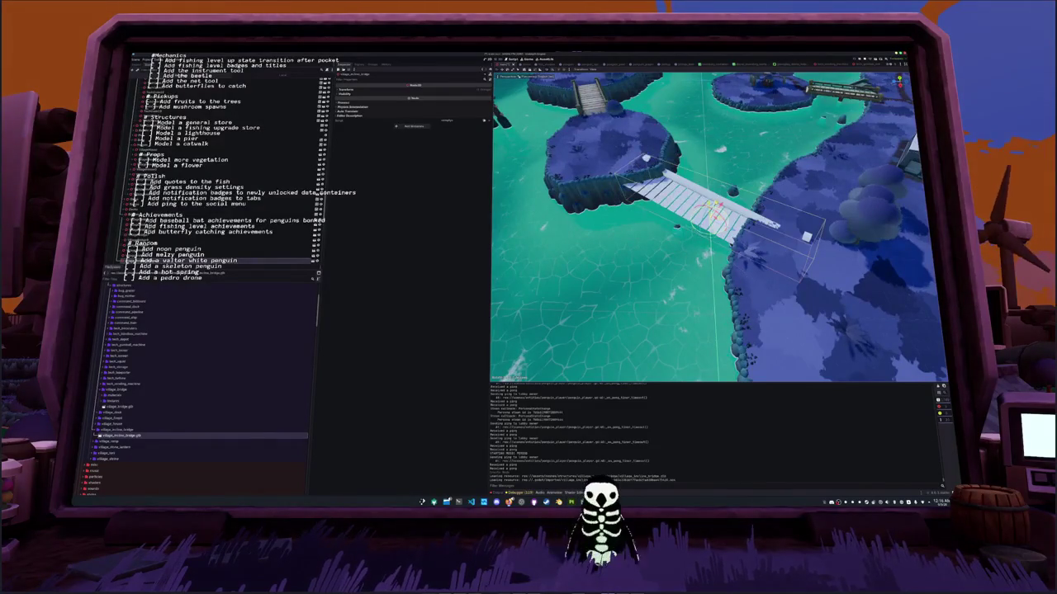
{"action": "scroll", "coordinate": [718, 227], "scroll_direction": "down", "scroll_amount": 3}
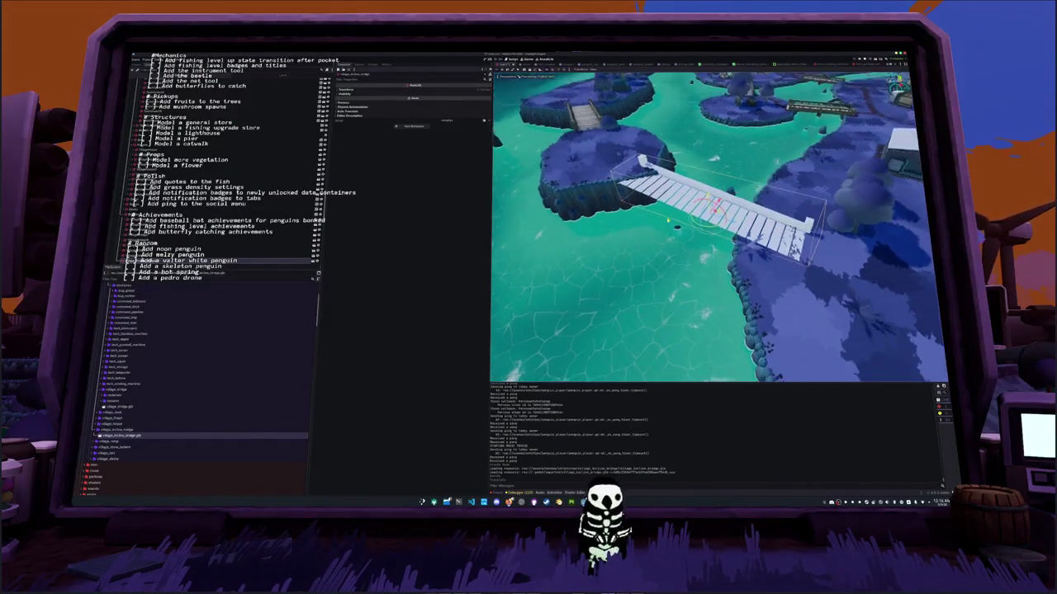
{"action": "scroll", "coordinate": [718, 227], "scroll_direction": "up", "scroll_amount": 3}
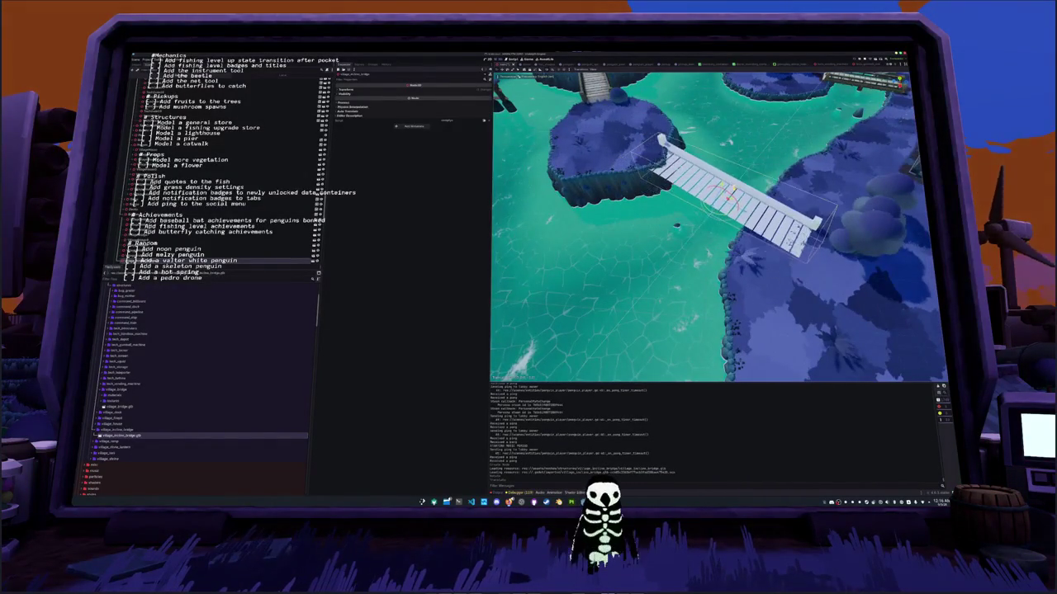
{"action": "scroll", "coordinate": [719, 227], "scroll_direction": "up", "scroll_amount": 3}
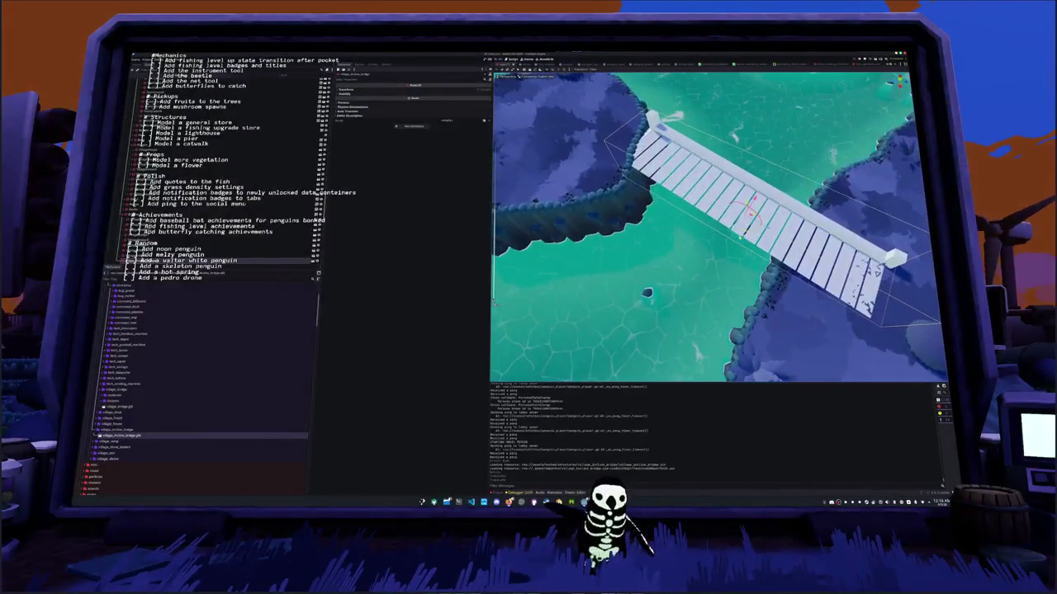
{"action": "left_click_drag", "start_coordinate": [718, 227], "coordinate": [697, 223]}
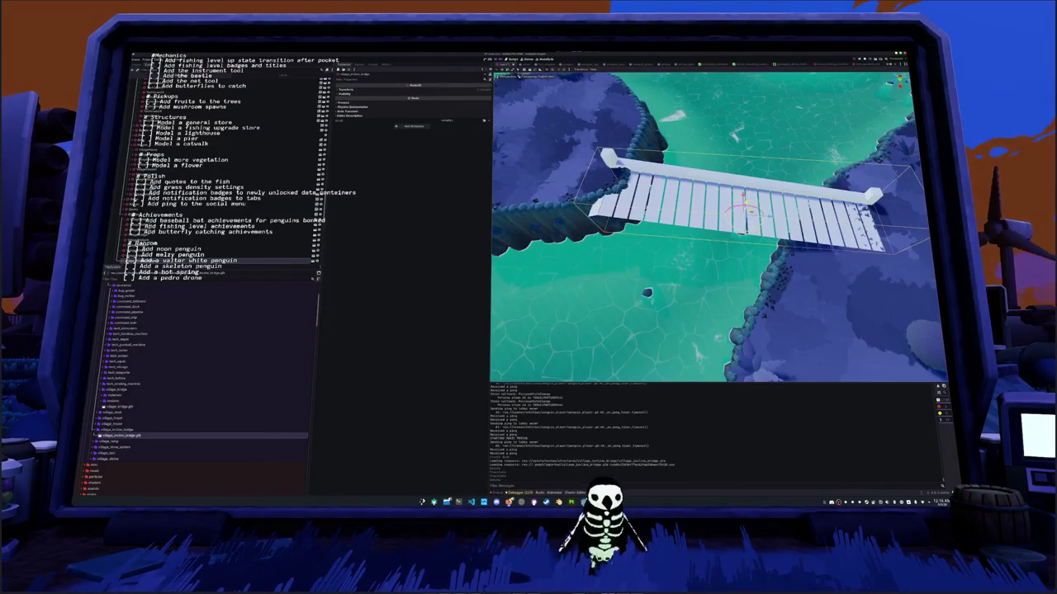
{"action": "left_click_drag", "start_coordinate": [718, 227], "coordinate": [726, 194]}
{"action": "scroll", "coordinate": [719, 227], "scroll_direction": "up", "scroll_amount": 2}
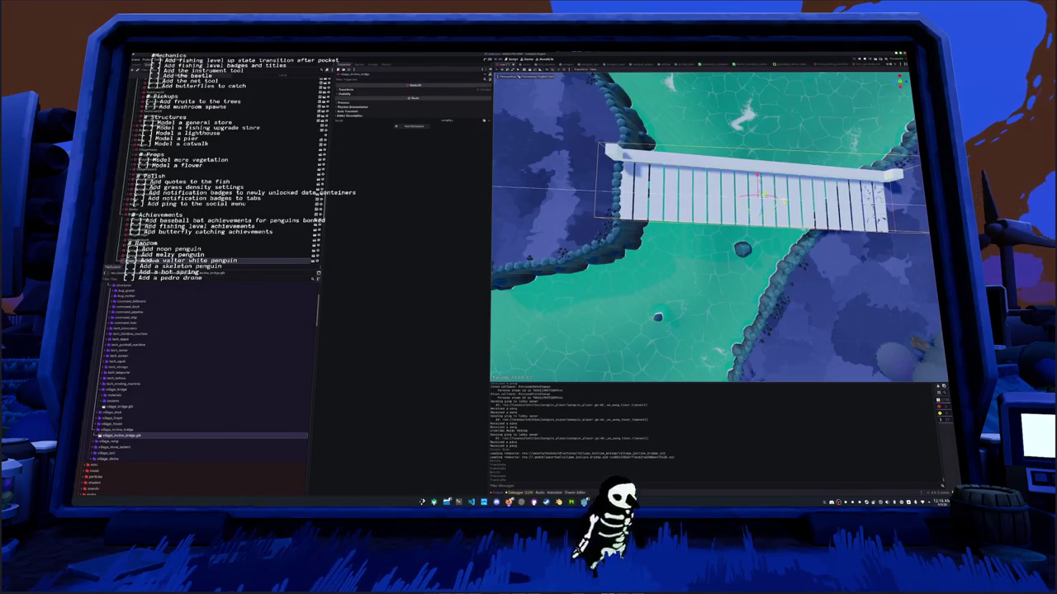
{"action": "left_click_drag", "start_coordinate": [718, 214], "coordinate": [743, 281]}
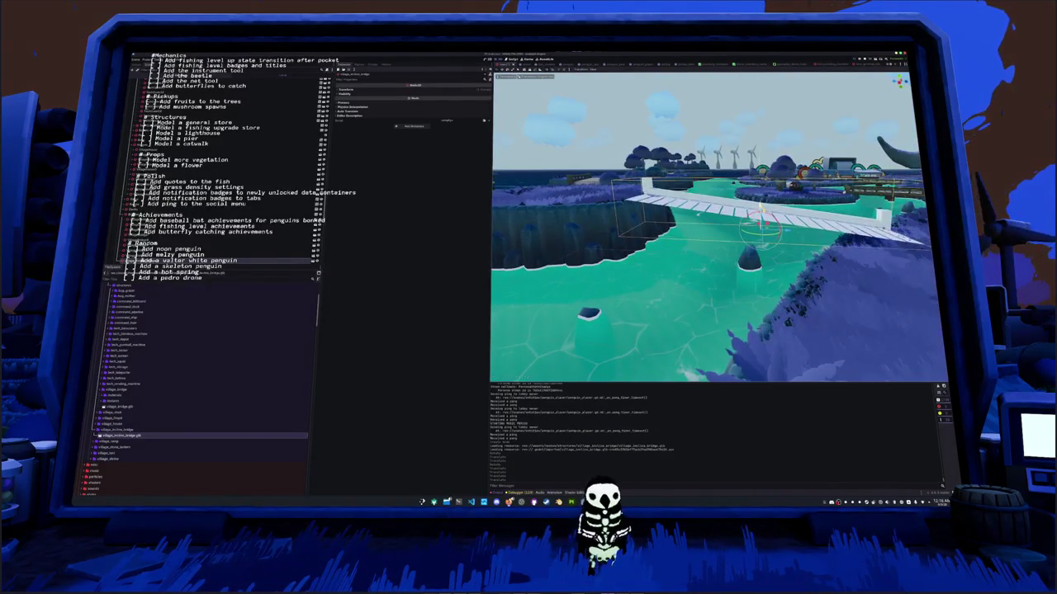
{"action": "mouse_move", "coordinate": [719, 231]}
{"action": "left_mouse_down"}
{"action": "mouse_move", "coordinate": [640, 209]}
{"action": "mouse_move", "coordinate": [607, 218]}
{"action": "mouse_move", "coordinate": [693, 207]}
{"action": "left_mouse_up"}
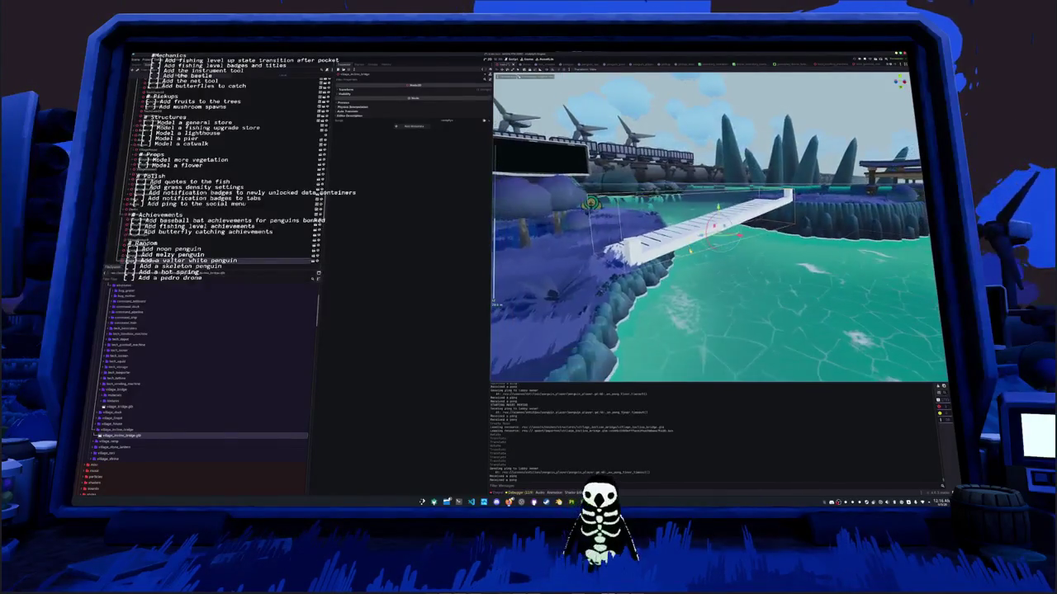
{"action": "key", "text": "F5"}
Re-export the bridge models as glTF to the existing file path, then return to Godot
{"action": "key", "text": "alt+Tab"}
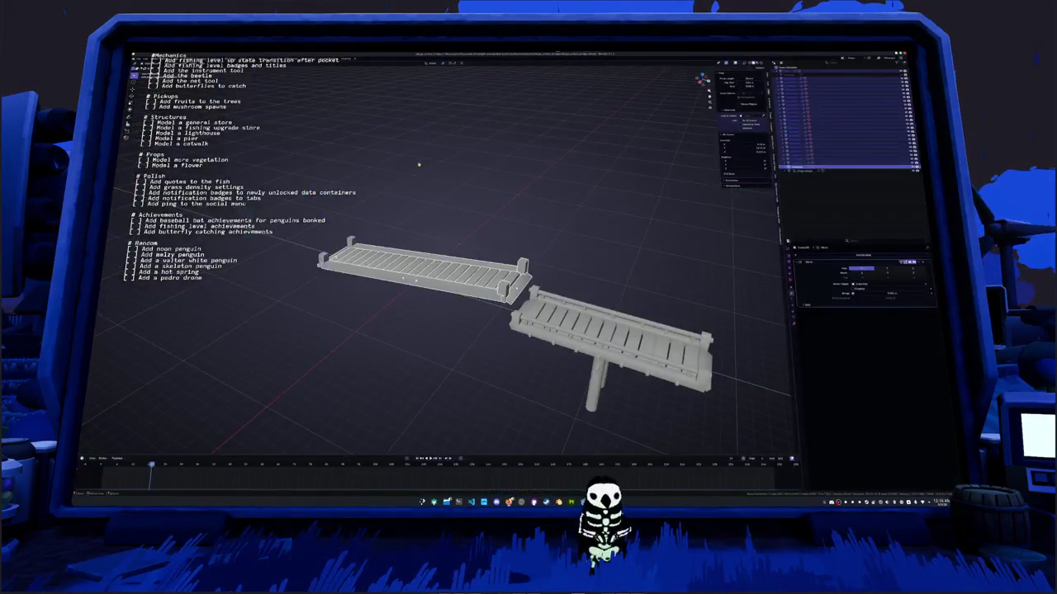
{"action": "left_click", "coordinate": [136, 60]}
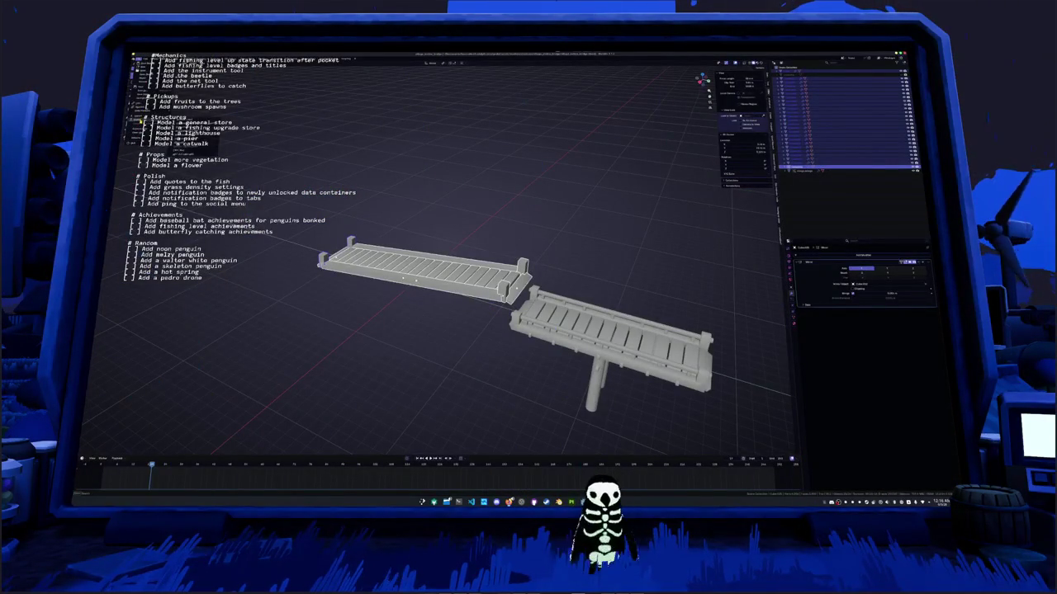
{"action": "left_click", "coordinate": [139, 143]}
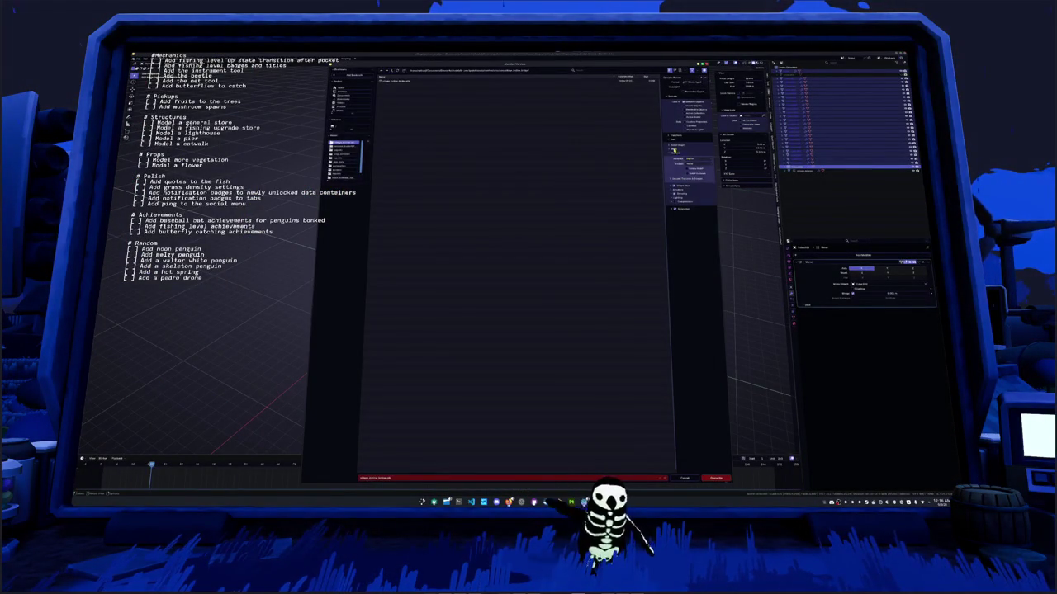
{"action": "key", "text": "Return"}
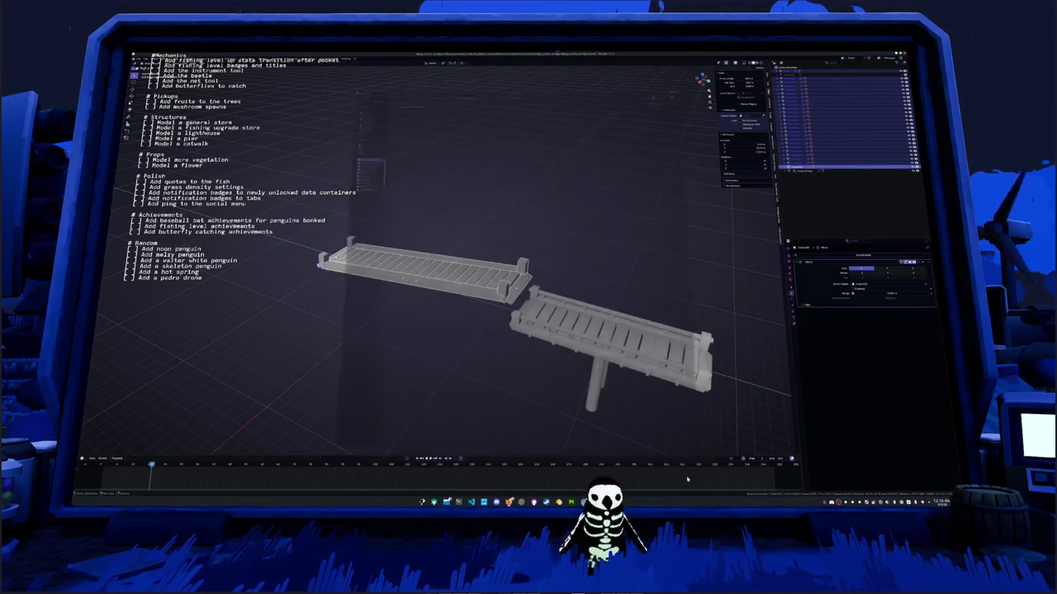
{"action": "key", "text": "alt+Tab"}
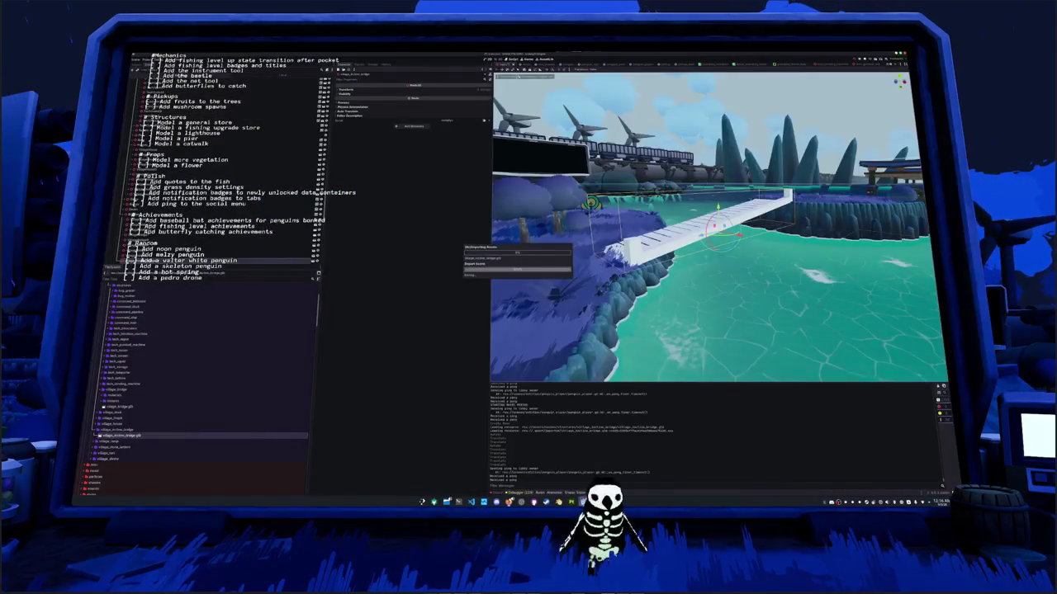
View the reimported bridge from the opposite side, then go back to Blender
{"action": "mouse_move", "coordinate": [718, 227]}
{"action": "left_mouse_down"}
{"action": "mouse_move", "coordinate": [793, 223]}
{"action": "mouse_move", "coordinate": [726, 223]}
{"action": "mouse_move", "coordinate": [776, 202]}
{"action": "mouse_move", "coordinate": [788, 231]}
{"action": "mouse_move", "coordinate": [767, 198]}
{"action": "mouse_move", "coordinate": [710, 253]}
{"action": "mouse_move", "coordinate": [661, 239]}
{"action": "mouse_move", "coordinate": [654, 247]}
{"action": "mouse_move", "coordinate": [800, 295]}
{"action": "left_mouse_up"}
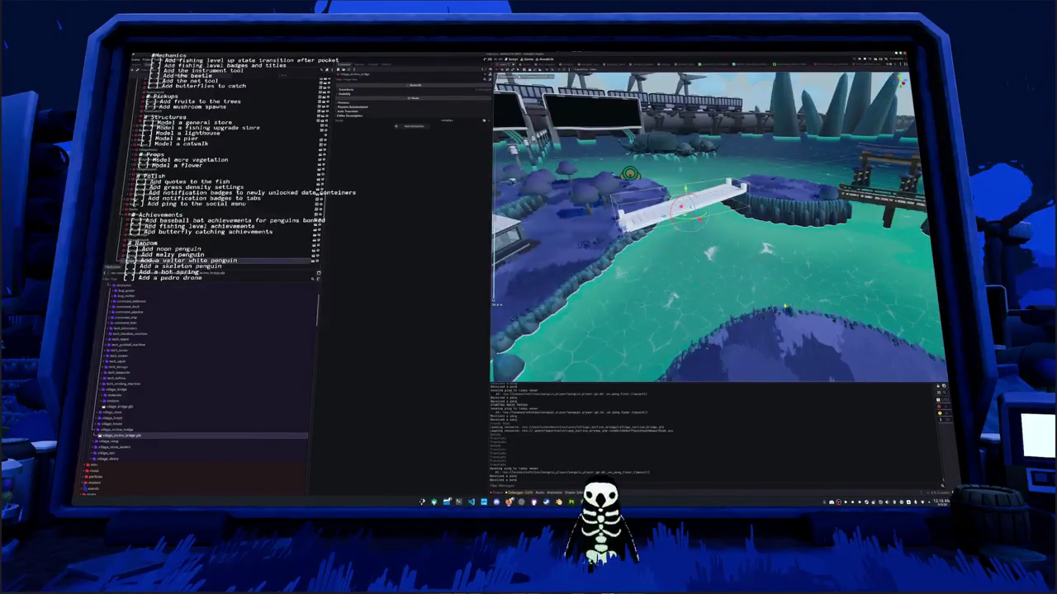
{"action": "key", "text": "alt+Tab"}
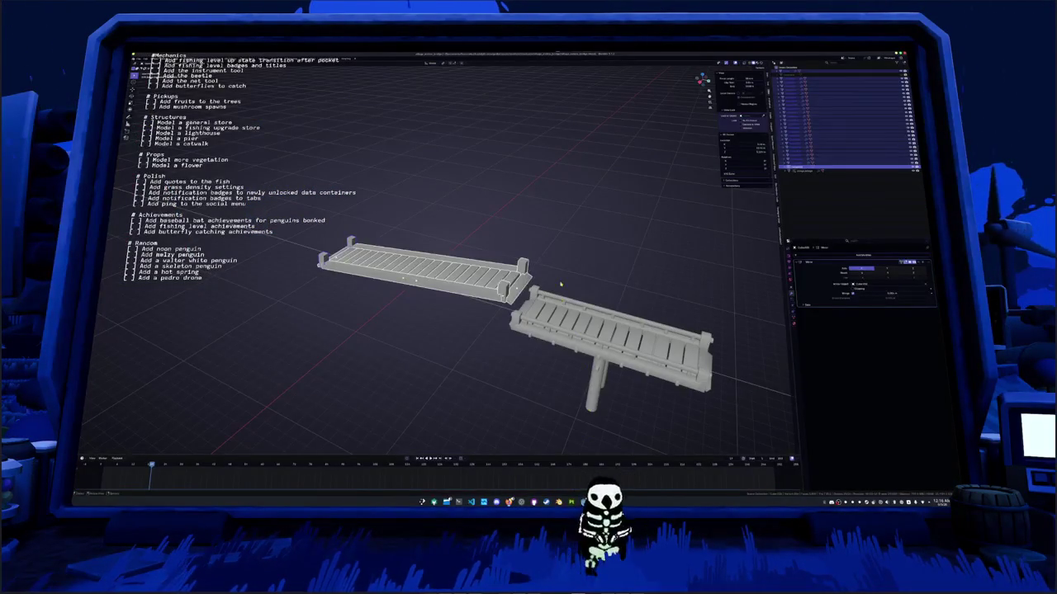
Select the angled end plate of the walkway and change its modifier option
{"action": "scroll", "coordinate": [545, 268], "scroll_direction": "up", "scroll_amount": 3}
{"action": "left_click_drag", "start_coordinate": [513, 338], "coordinate": [519, 328]}
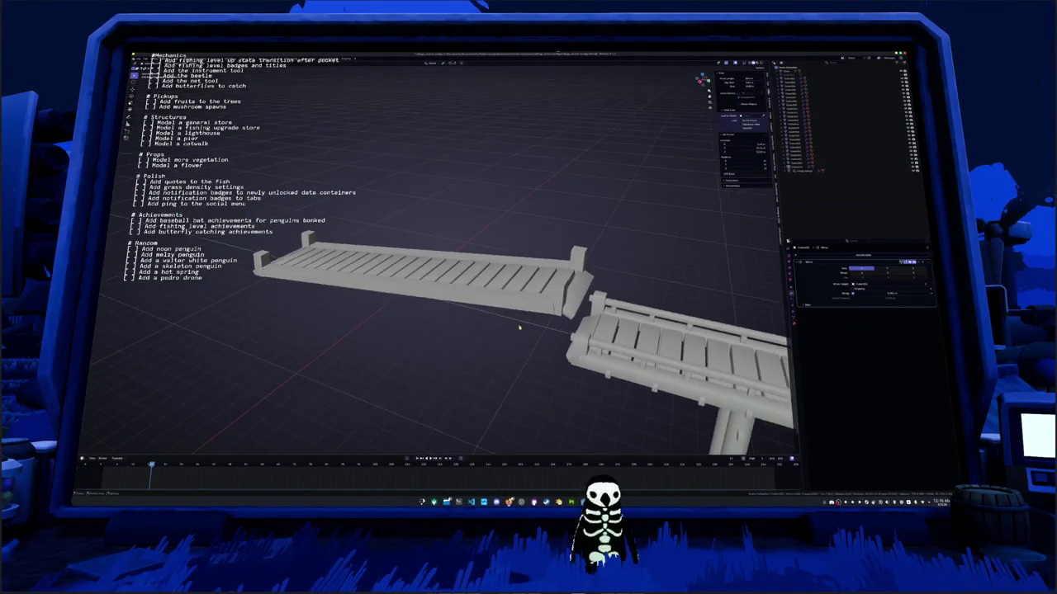
{"action": "left_click", "coordinate": [559, 297]}
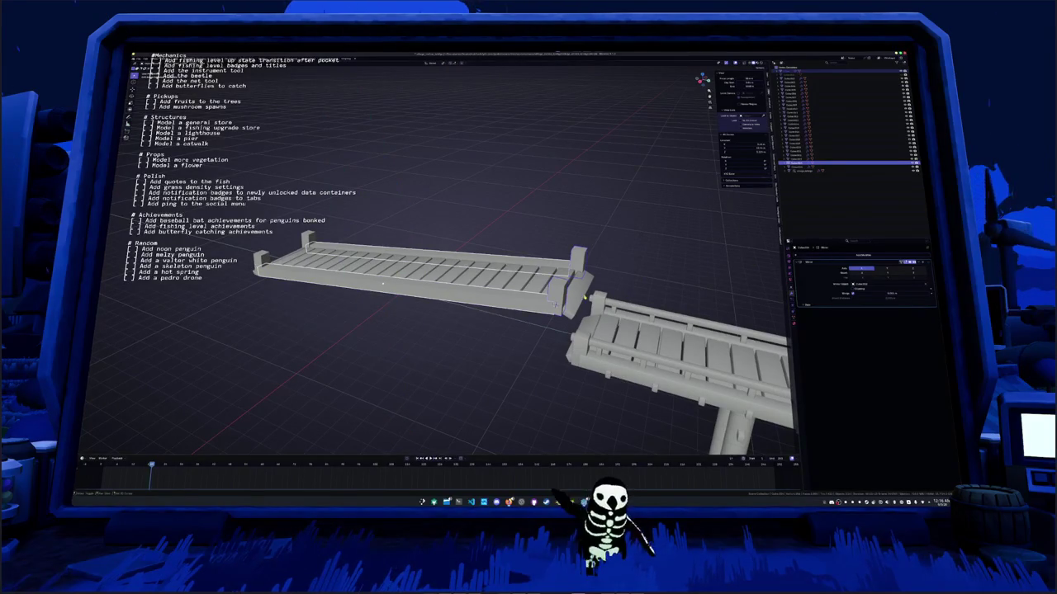
{"action": "left_click", "coordinate": [584, 296]}
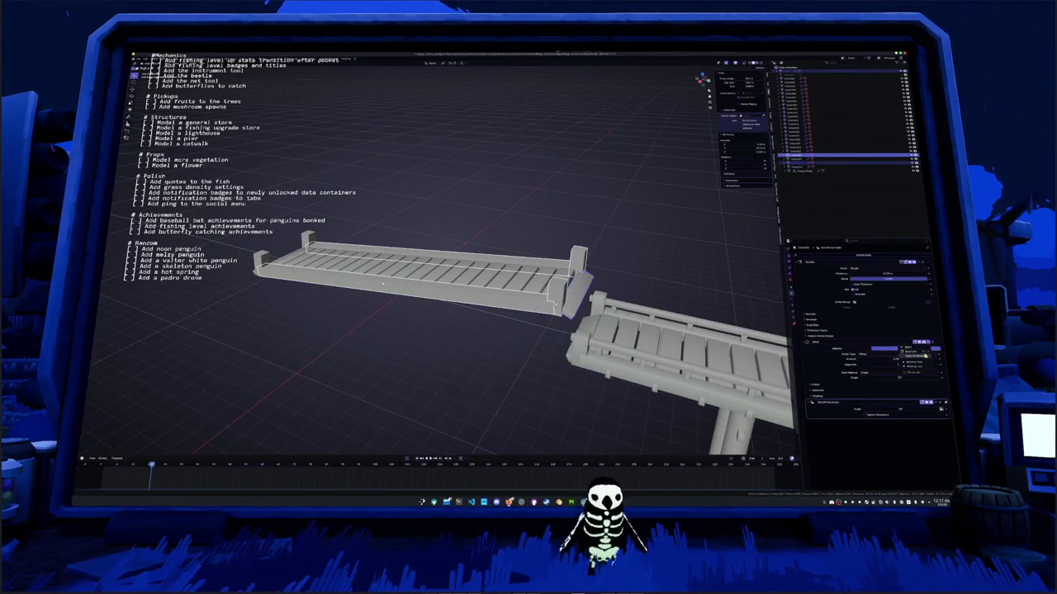
{"action": "left_click", "coordinate": [925, 356]}
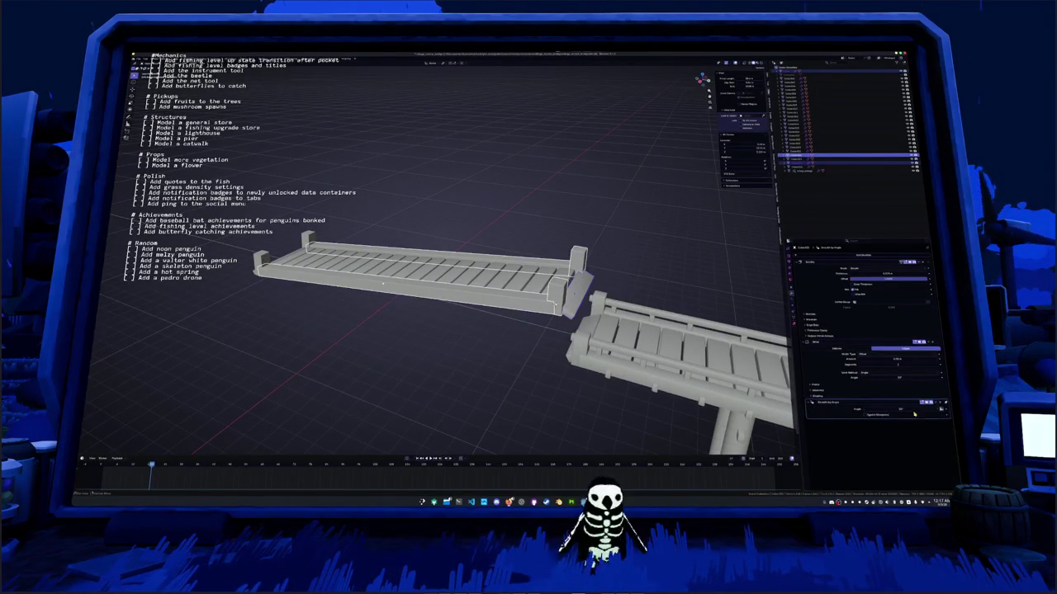
Apply the end plate's transforms, then deselect and orbit to check the walkway meets the deck
{"action": "key", "text": "ctrl+a"}
{"action": "left_click", "coordinate": [511, 329]}
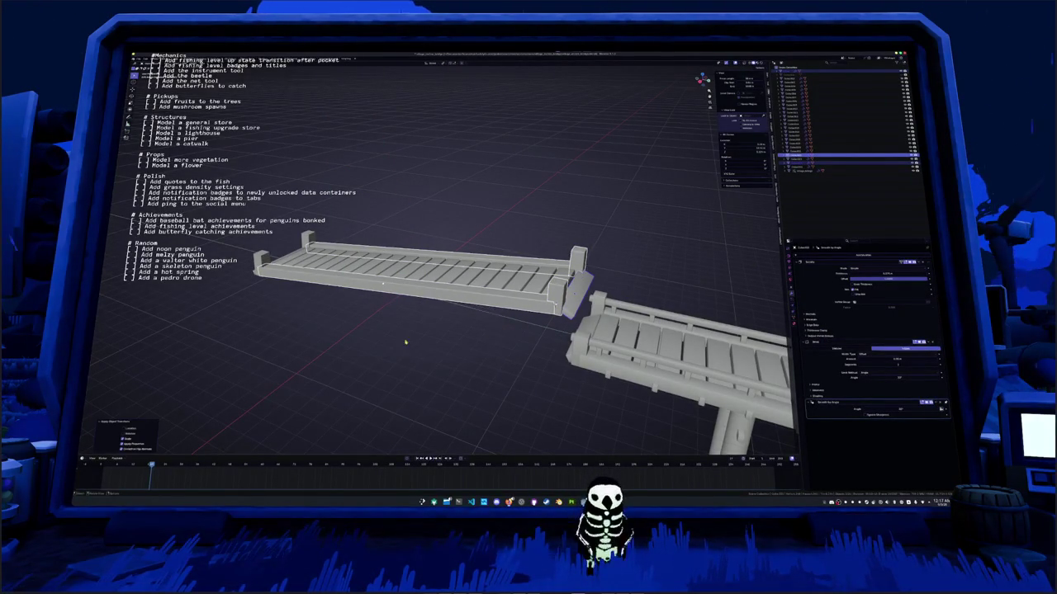
{"action": "left_click_drag", "start_coordinate": [421, 341], "coordinate": [465, 323]}
{"action": "left_click", "coordinate": [468, 324]}
{"action": "left_click_drag", "start_coordinate": [534, 313], "coordinate": [499, 327]}
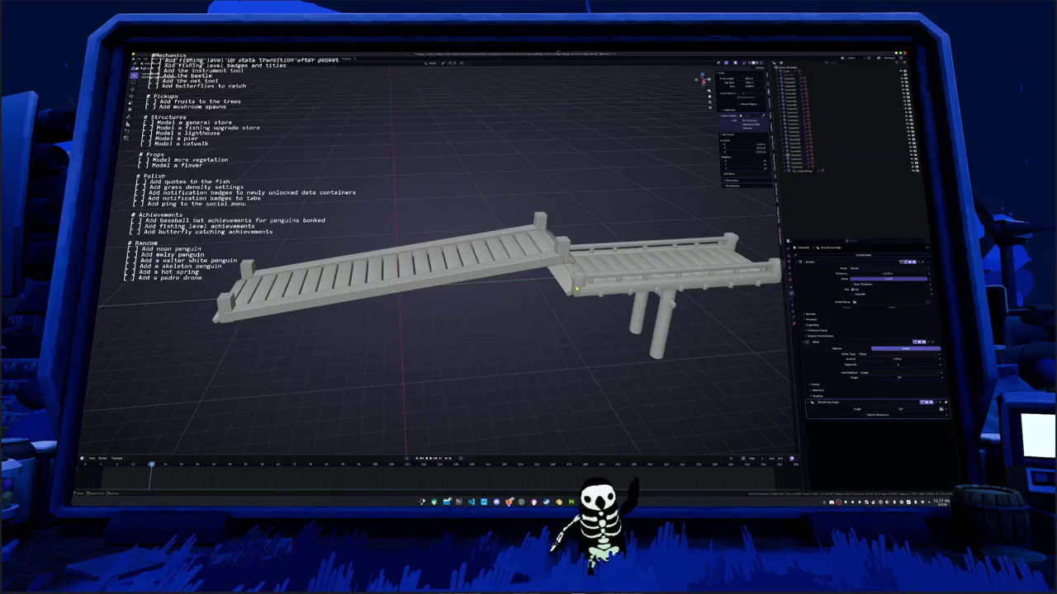
Make another bridge part active and look at its options in the Outliner
{"action": "left_click", "coordinate": [576, 288]}
{"action": "right_click", "coordinate": [615, 284]}
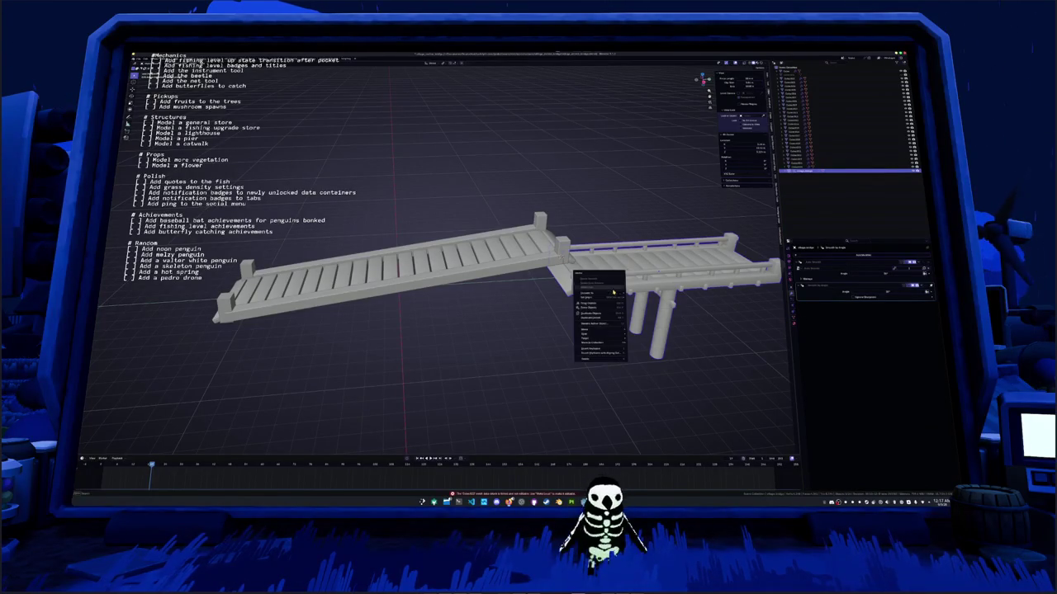
{"action": "right_click", "coordinate": [803, 172]}
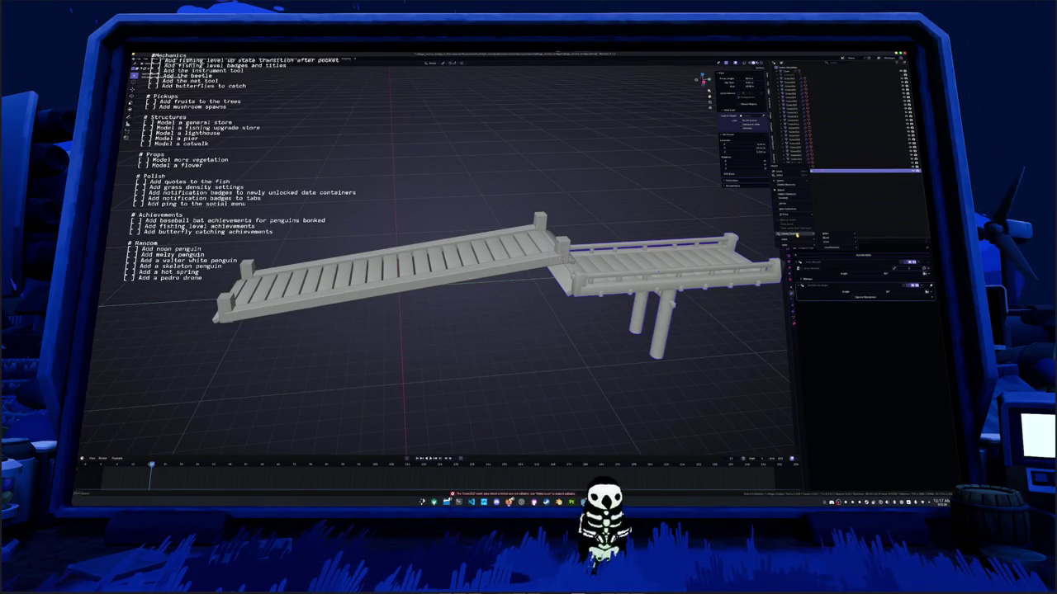
{"action": "left_click", "coordinate": [882, 244]}
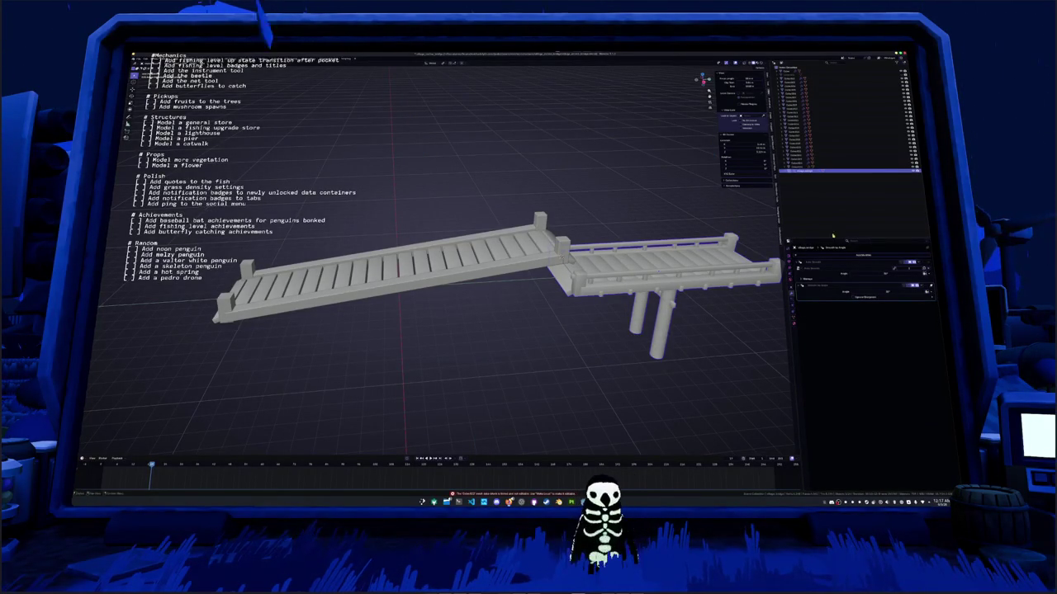
Snap the pier deck into place over the ramp through the object context menu
{"action": "right_click", "coordinate": [671, 271]}
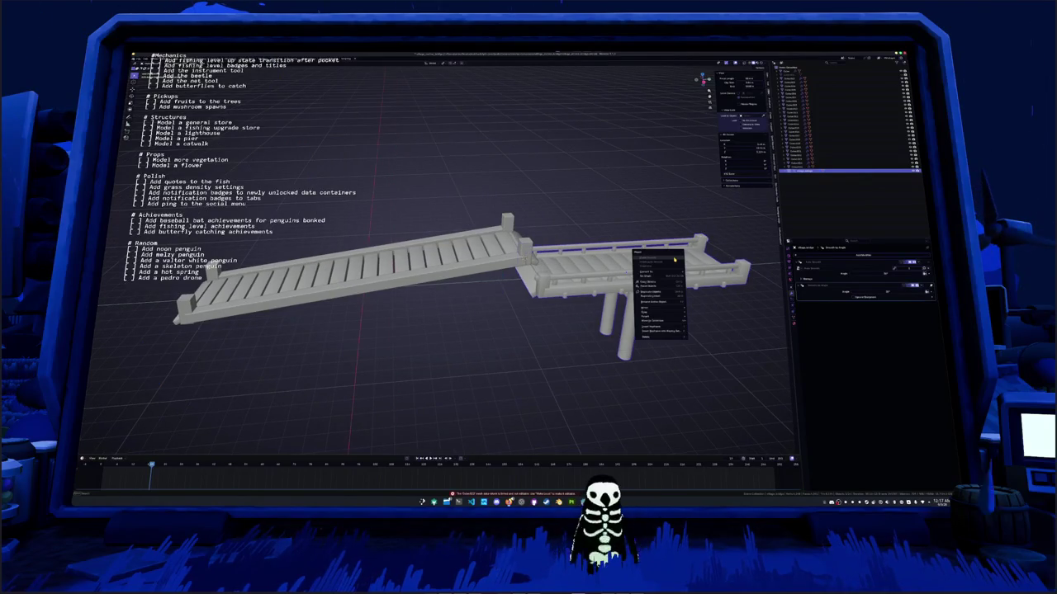
{"action": "left_click", "coordinate": [670, 272]}
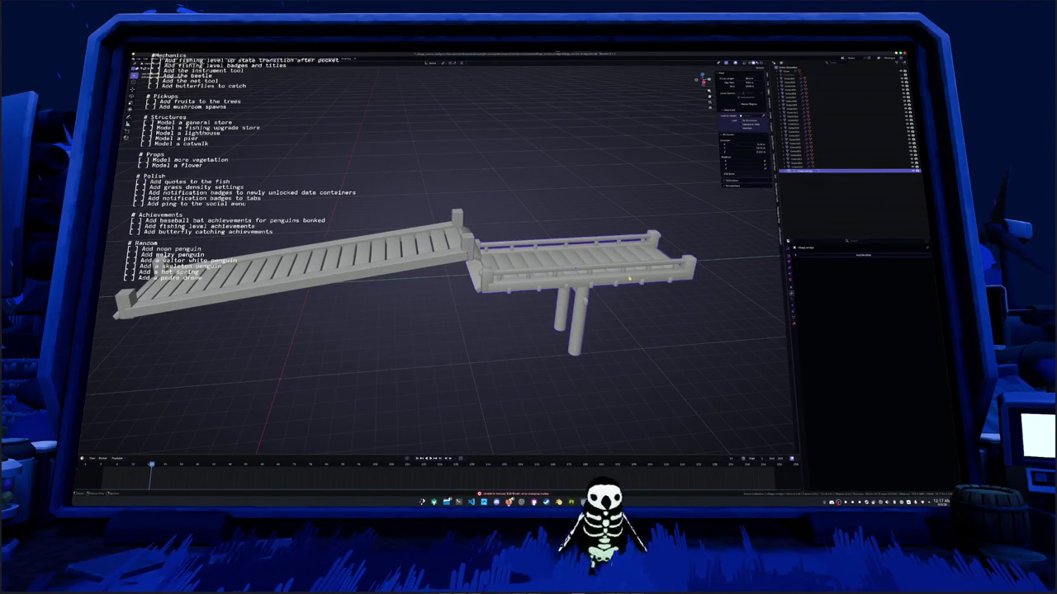
{"action": "right_click", "coordinate": [629, 279]}
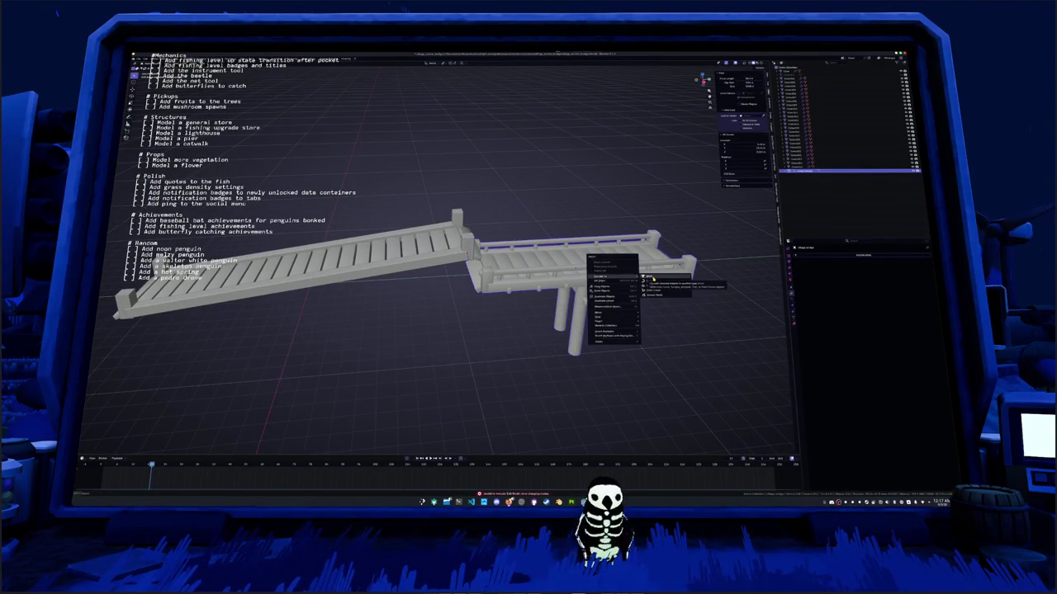
{"action": "left_click", "coordinate": [649, 280]}
{"action": "right_click", "coordinate": [794, 237]}
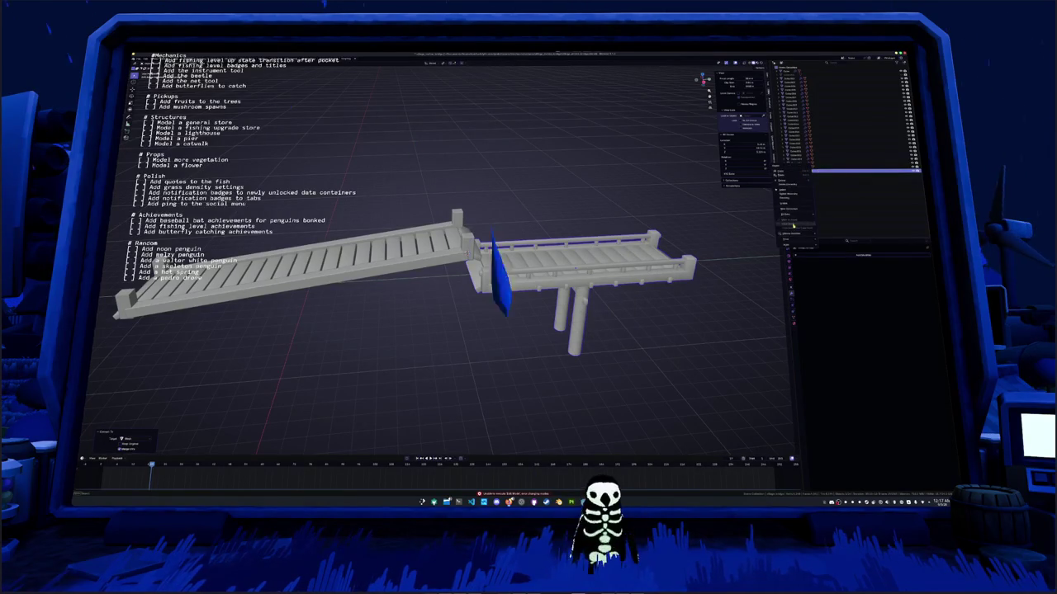
{"action": "mouse_move", "coordinate": [837, 242]}
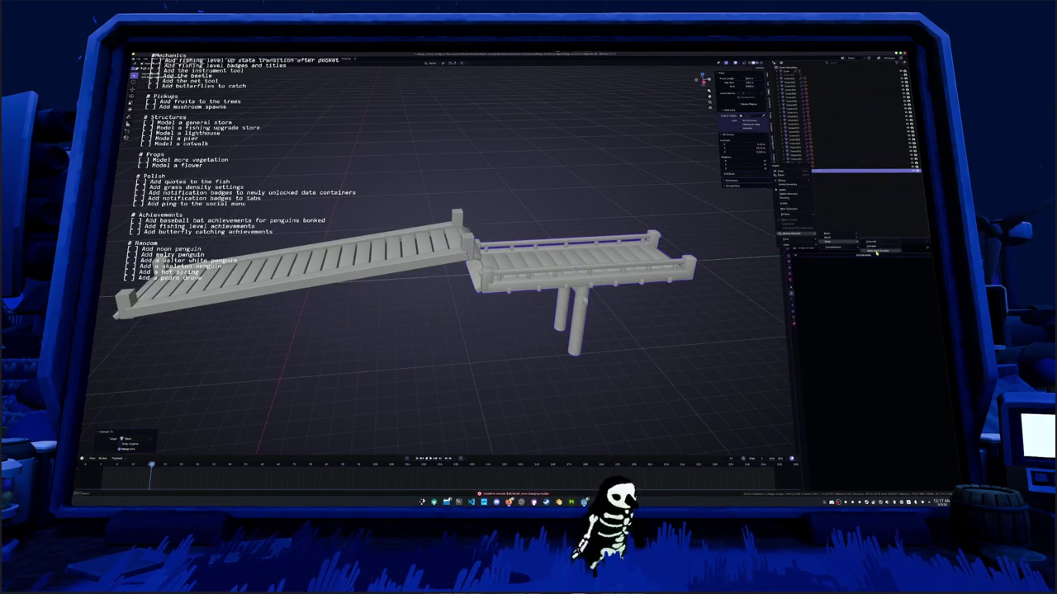
{"action": "left_click", "coordinate": [876, 253]}
{"action": "scroll", "coordinate": [614, 281], "scroll_direction": "down", "scroll_amount": 3}
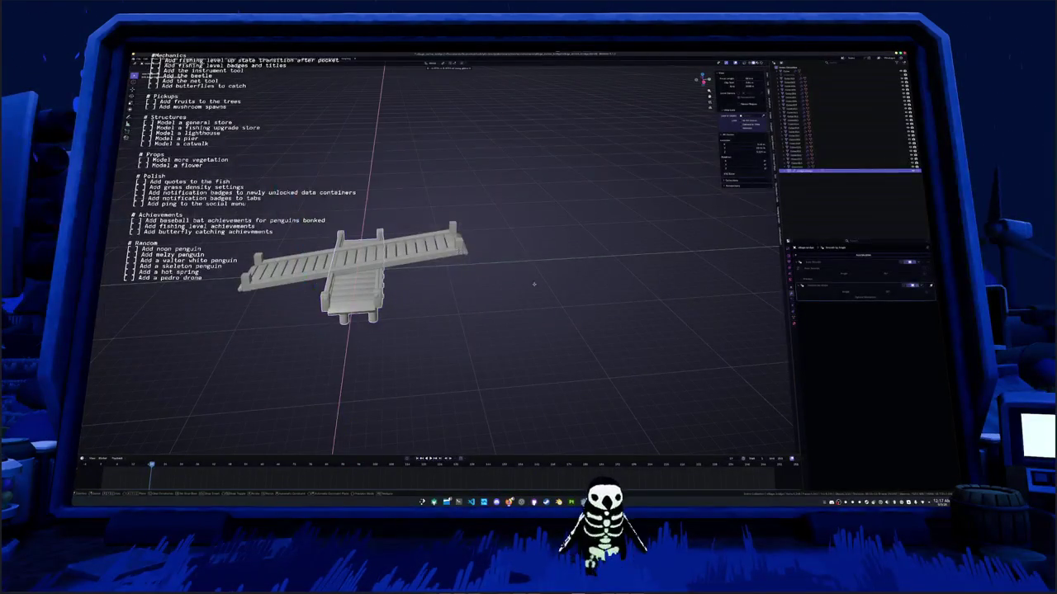
Undo the deck move, expand the Outliner to list all objects, and undo again to restore the deck
{"action": "key", "text": "ctrl+z"}
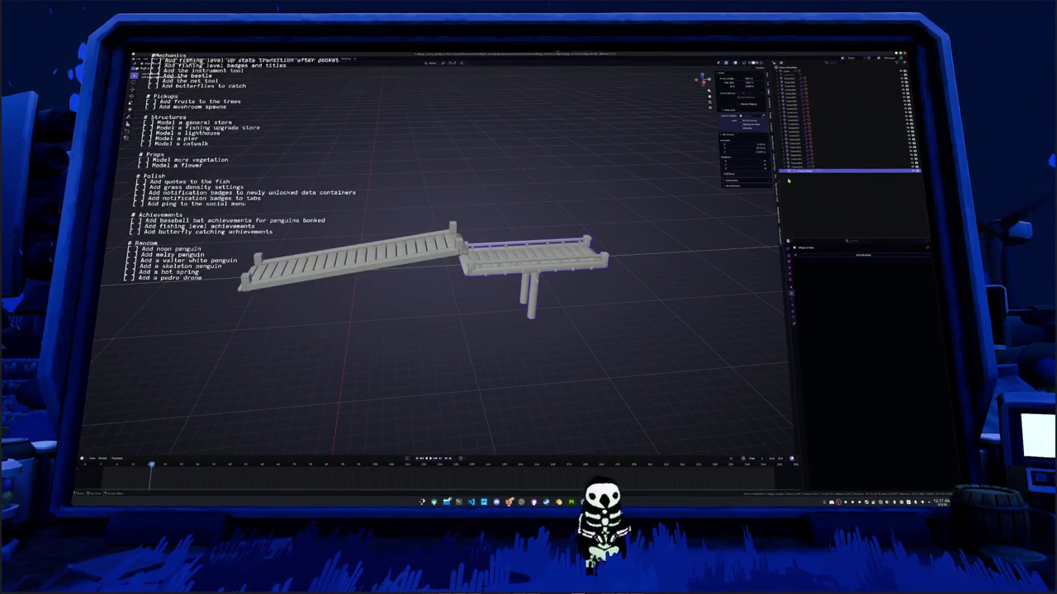
{"action": "right_click", "coordinate": [808, 172]}
{"action": "mouse_move", "coordinate": [802, 172]}
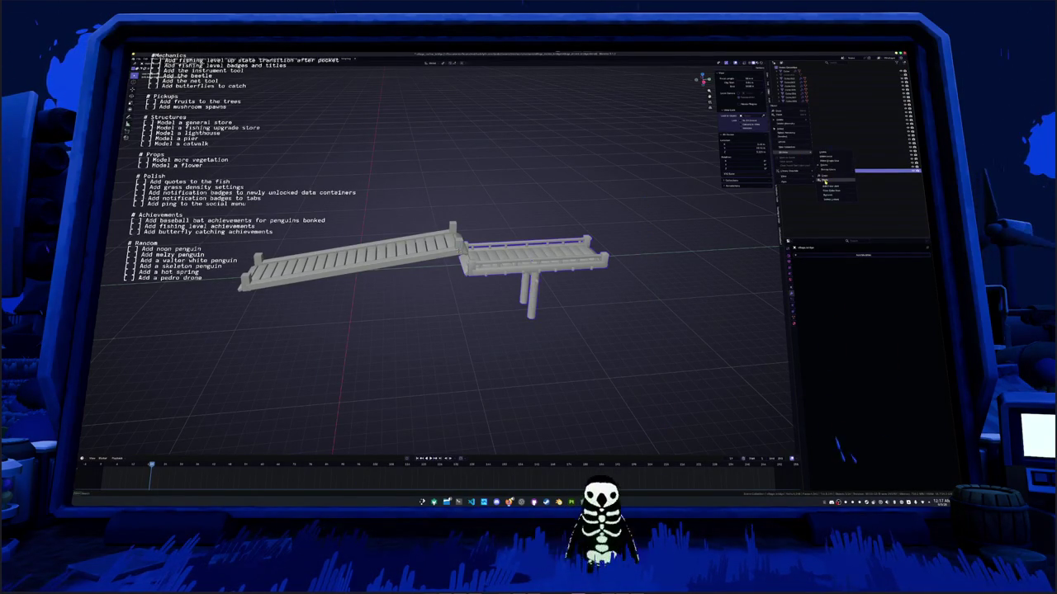
{"action": "left_click", "coordinate": [835, 163]}
{"action": "key", "text": "Tab"}
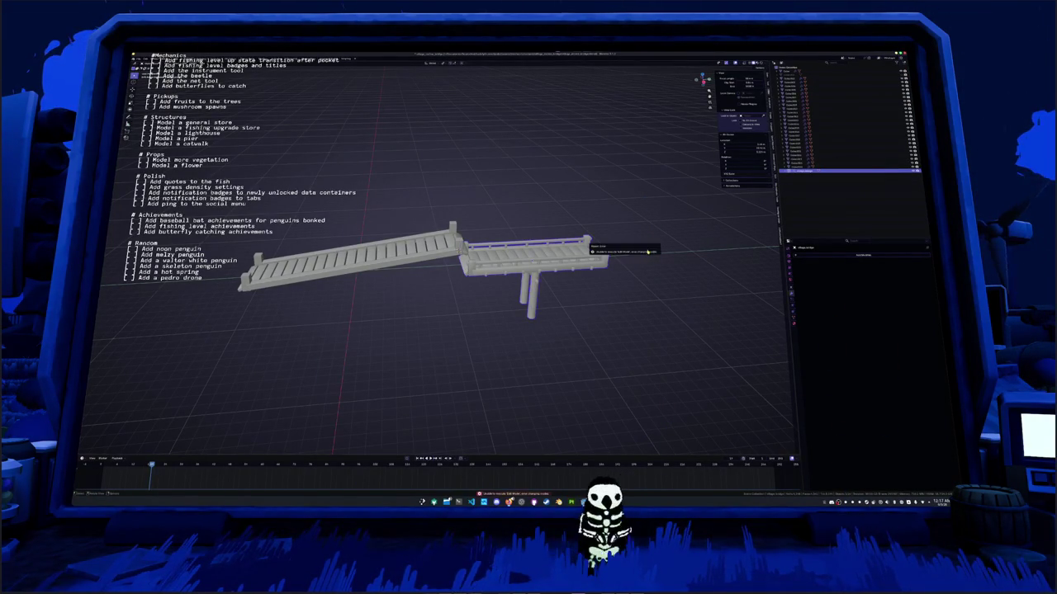
{"action": "key", "text": "Tab"}
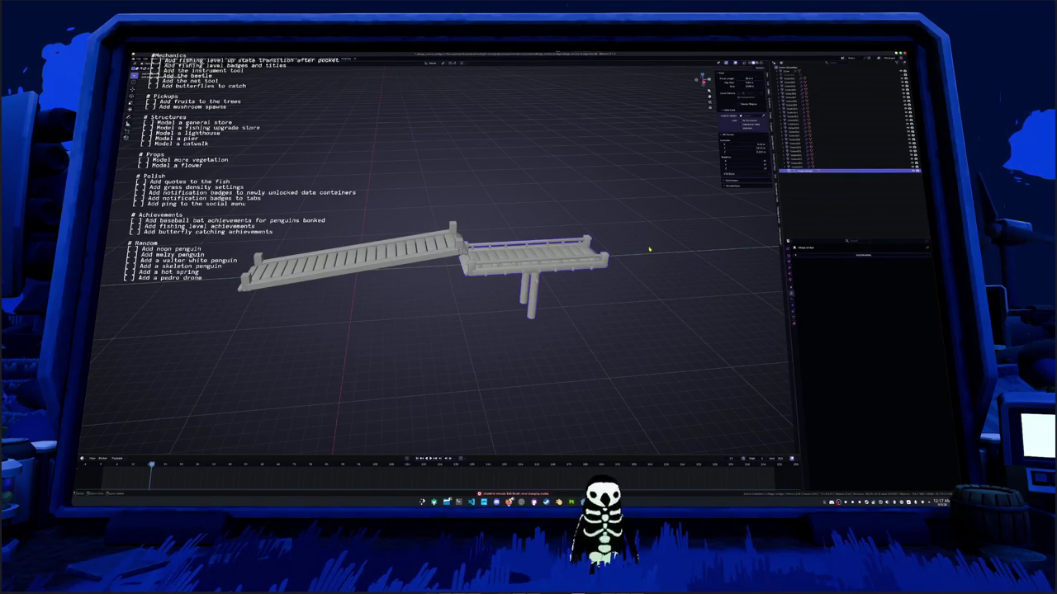
{"action": "key", "text": "ctrl+z"}
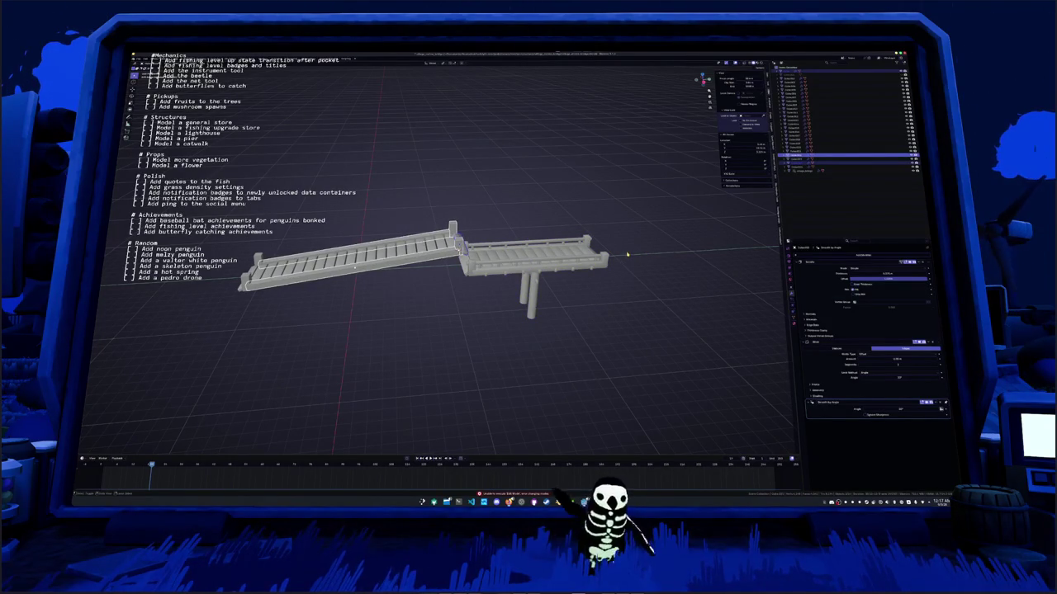
{"action": "key", "text": "ctrl+z"}
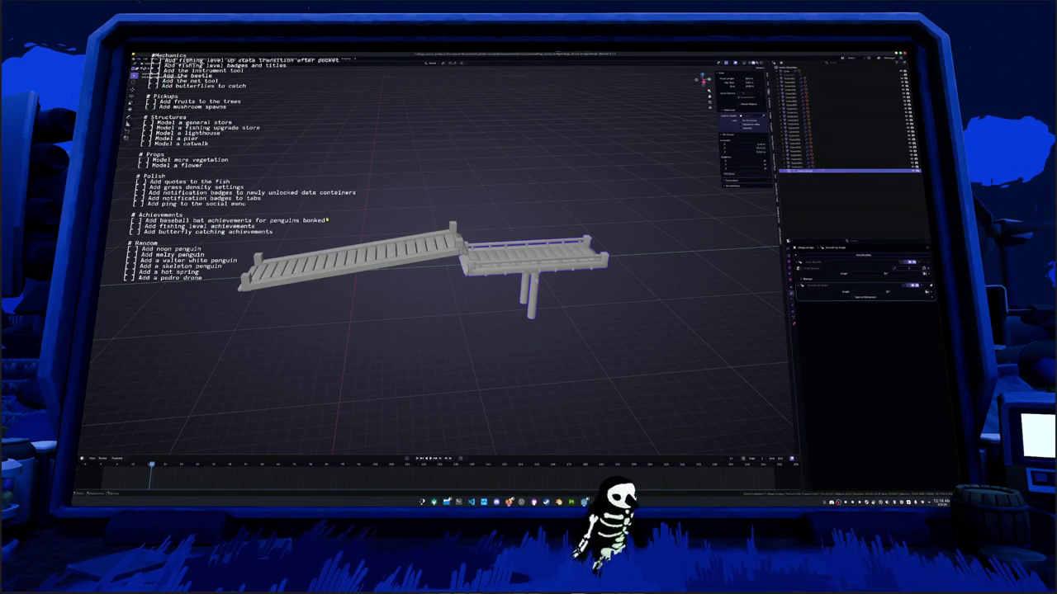
Raise the sloped walkway straight up along Z to meet the deck
{"action": "left_click_drag", "start_coordinate": [363, 270], "coordinate": [415, 285]}
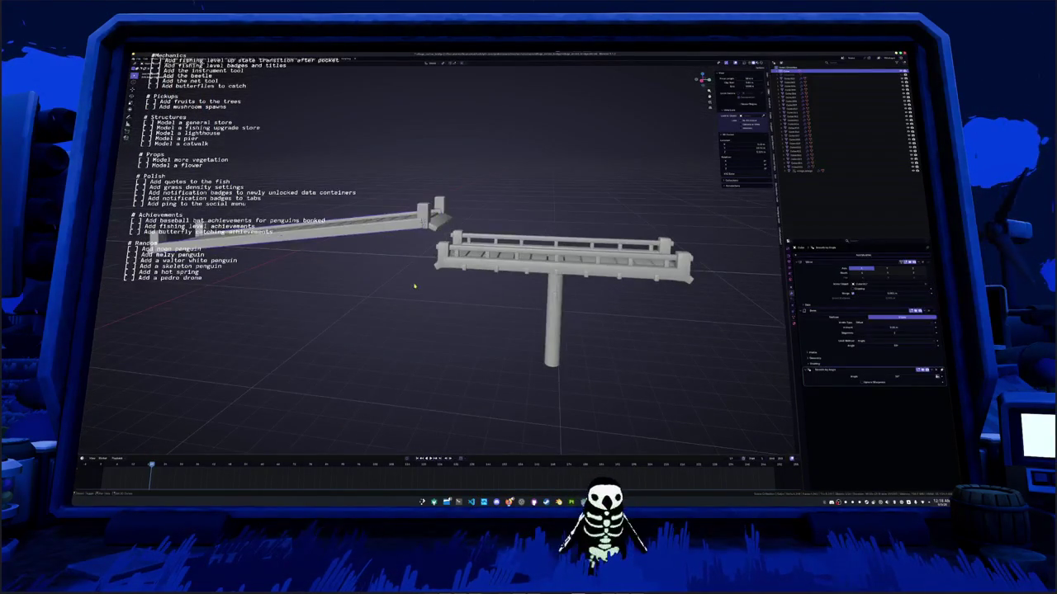
{"action": "key", "text": "g"}
{"action": "key", "text": "z"}
{"action": "left_click", "coordinate": [411, 271]}
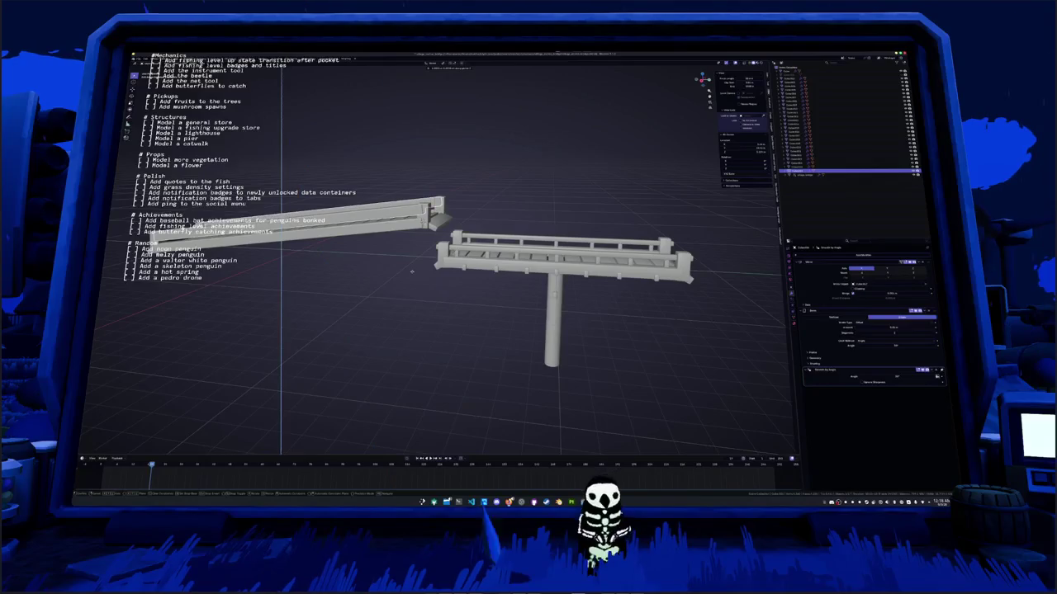
{"action": "left_click_drag", "start_coordinate": [411, 271], "coordinate": [470, 250]}
In Edit Mode, move the rail face, extrude it and scale it into a thin strip
{"action": "key", "text": "Tab"}
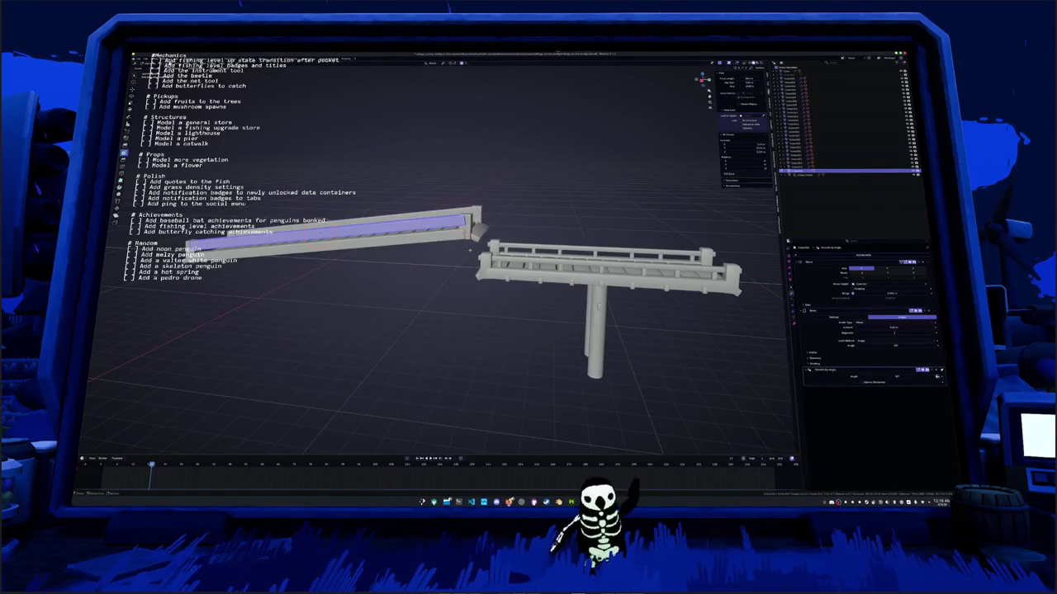
{"action": "key", "text": "g"}
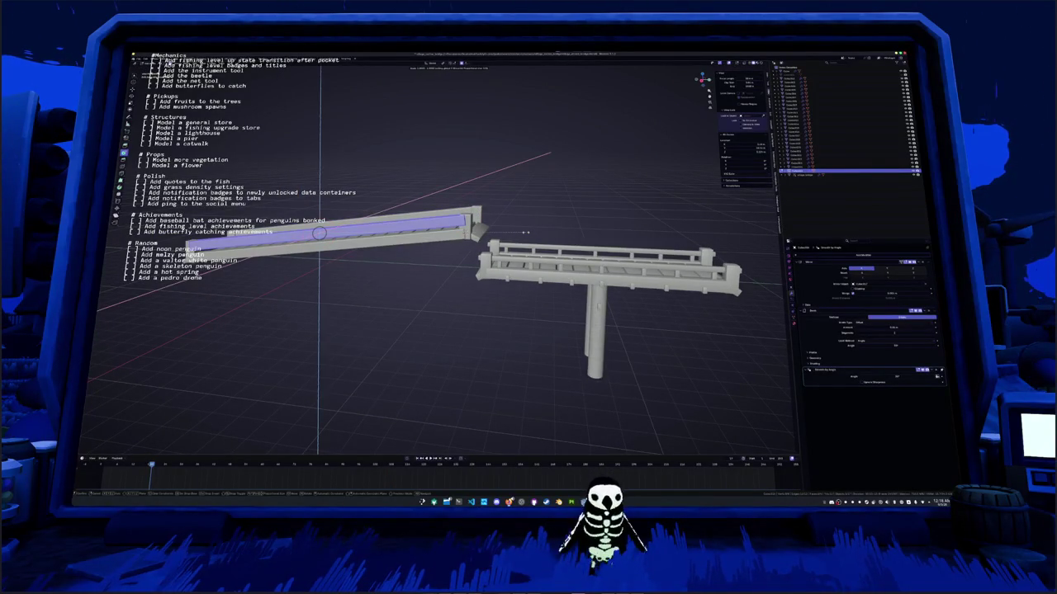
{"action": "left_click", "coordinate": [525, 233]}
{"action": "mouse_move", "coordinate": [524, 233]}
{"action": "left_mouse_down"}
{"action": "mouse_move", "coordinate": [466, 166]}
{"action": "mouse_move", "coordinate": [456, 188]}
{"action": "left_mouse_up"}
{"action": "key", "text": "e"}
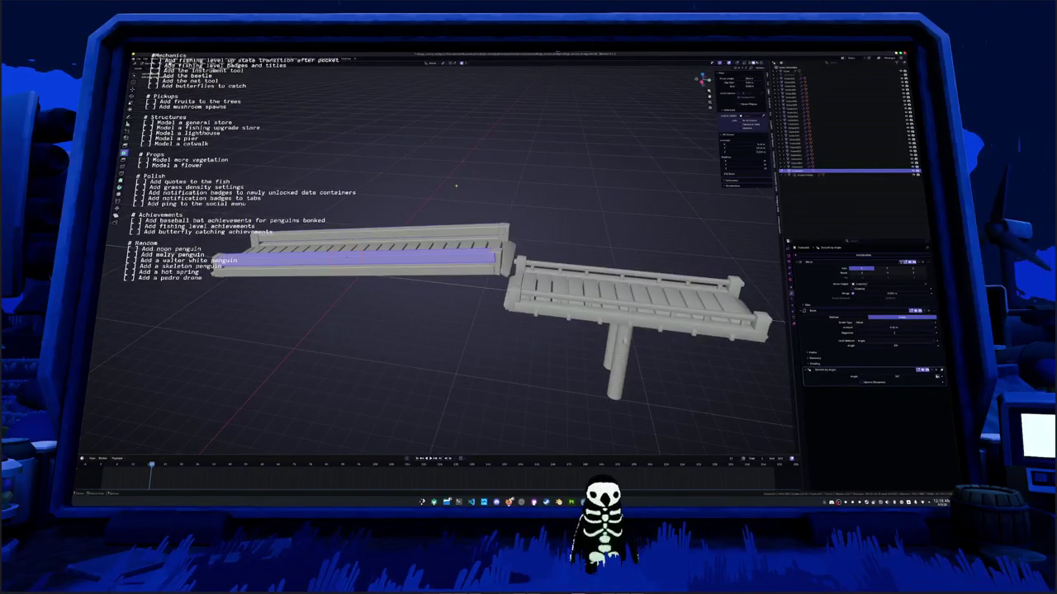
{"action": "right_click", "coordinate": [455, 187]}
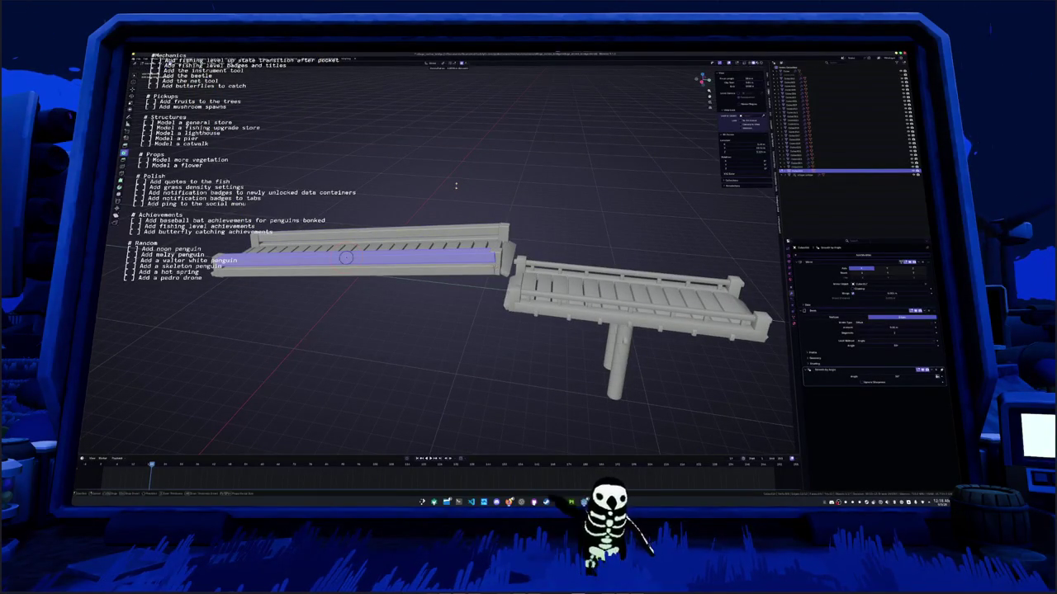
{"action": "key", "text": "s"}
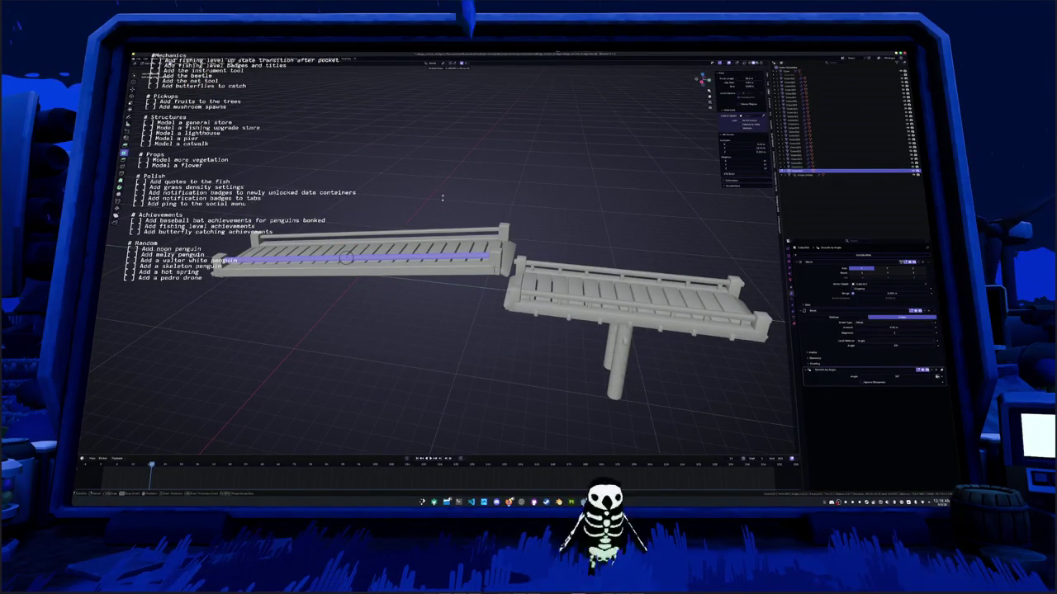
{"action": "left_click", "coordinate": [442, 197]}
Turn on X-ray and start moving the thin rail strip, orbiting out to see both walkway pieces
{"action": "key", "text": "alt+z"}
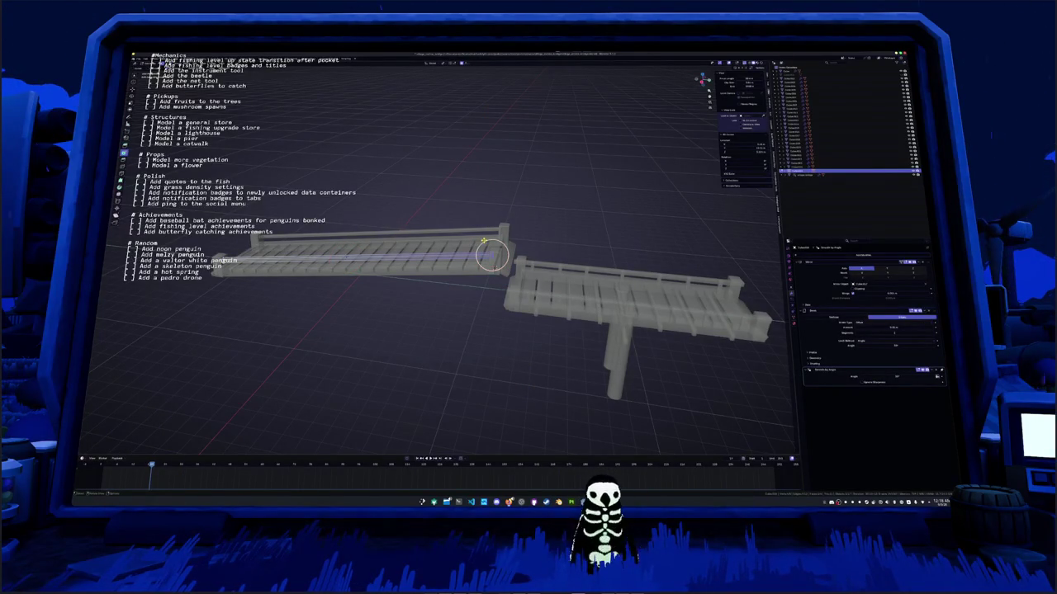
{"action": "key", "text": "g"}
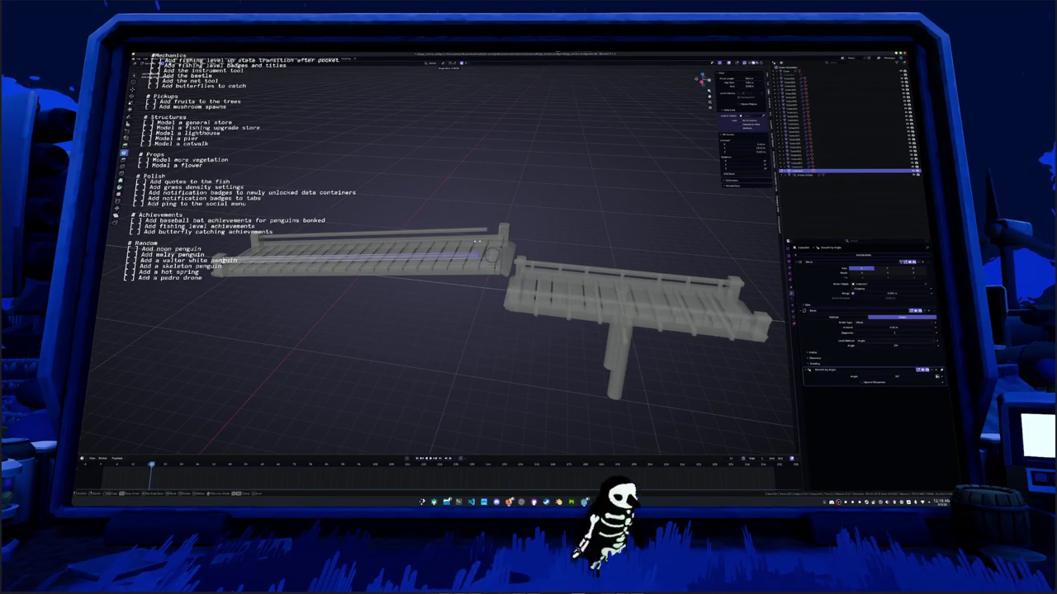
{"action": "mouse_move", "coordinate": [490, 257]}
{"action": "left_mouse_down"}
{"action": "mouse_move", "coordinate": [600, 170]}
{"action": "mouse_move", "coordinate": [710, 221]}
{"action": "mouse_move", "coordinate": [478, 251]}
{"action": "left_mouse_up"}
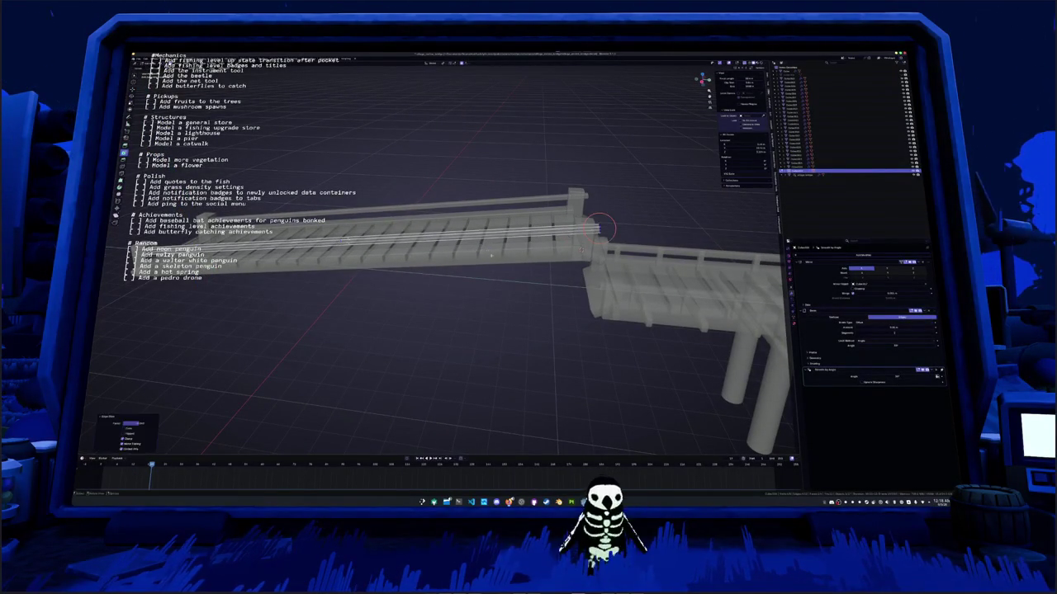
{"action": "mouse_move", "coordinate": [489, 250]}
{"action": "left_mouse_down"}
{"action": "mouse_move", "coordinate": [457, 268]}
{"action": "mouse_move", "coordinate": [556, 431]}
{"action": "left_mouse_up"}
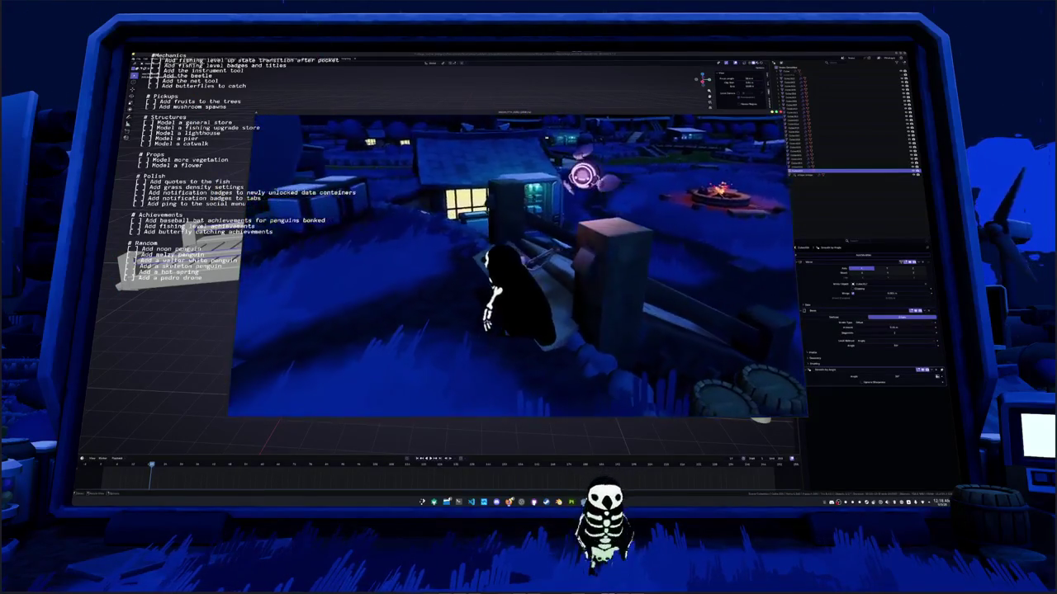
Close the game preview and view the walkway and deck in X-ray
{"action": "key", "text": "Escape"}
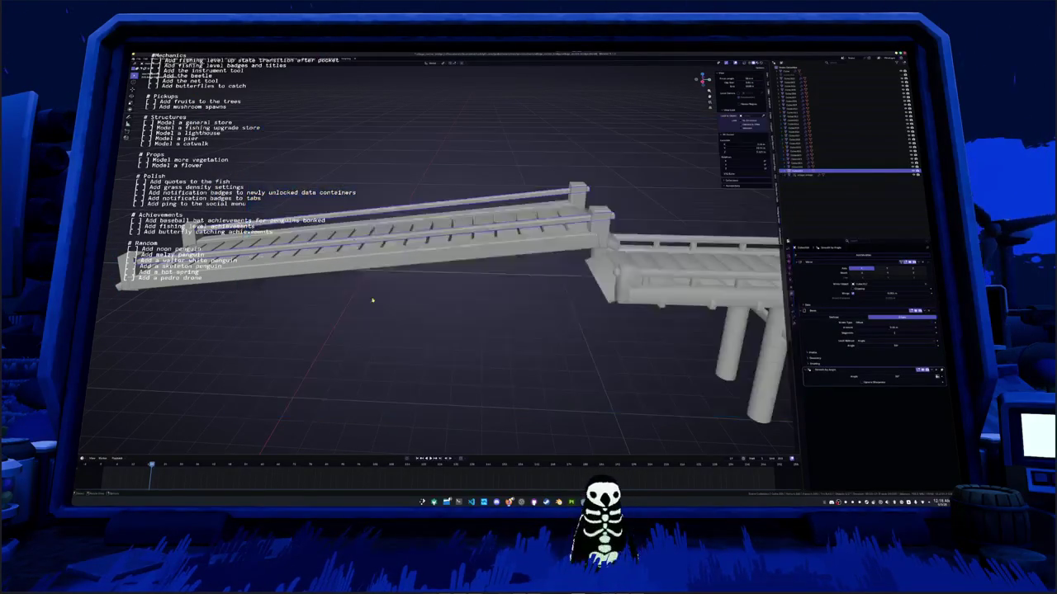
{"action": "left_click_drag", "start_coordinate": [382, 307], "coordinate": [337, 294]}
{"action": "key", "text": "alt+z"}
Scale the long railing shorter to fit the sloped walkway, checking it in numpad front and side views
{"action": "left_click", "coordinate": [356, 258]}
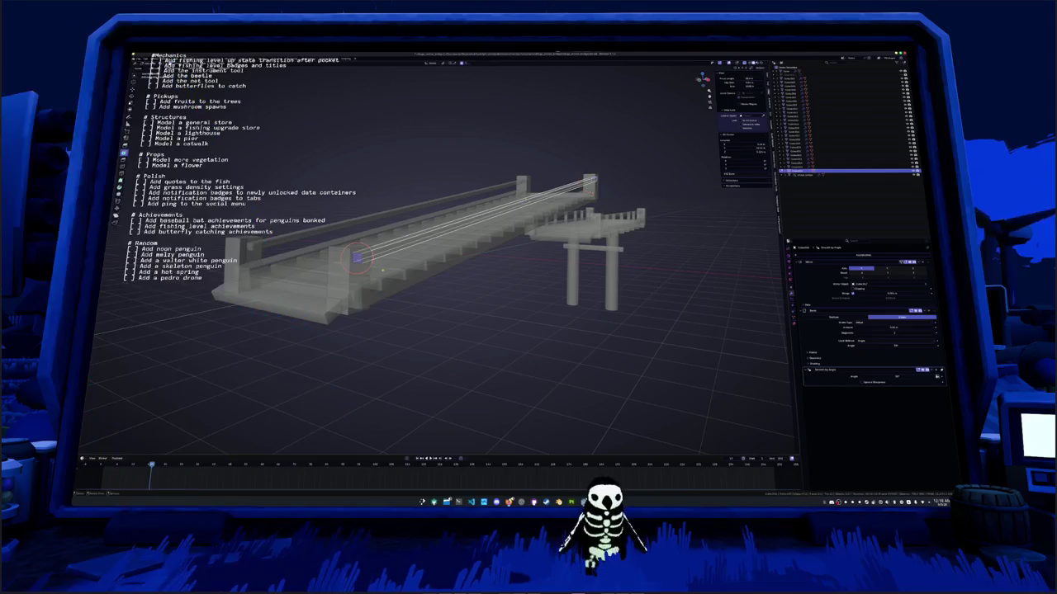
{"action": "key", "text": "s"}
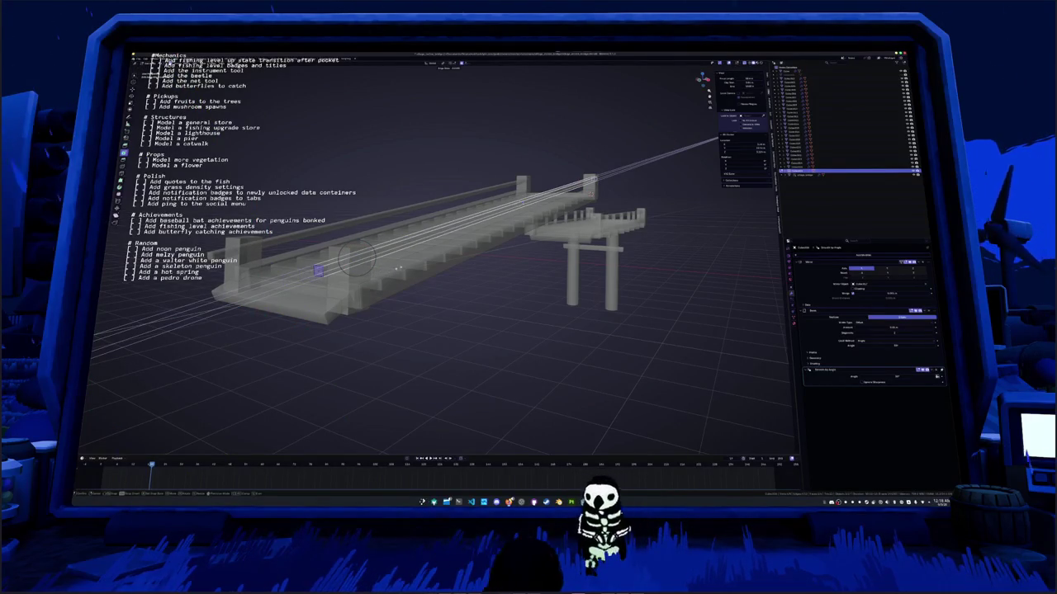
{"action": "left_click", "coordinate": [415, 263]}
{"action": "key", "text": "KP_1"}
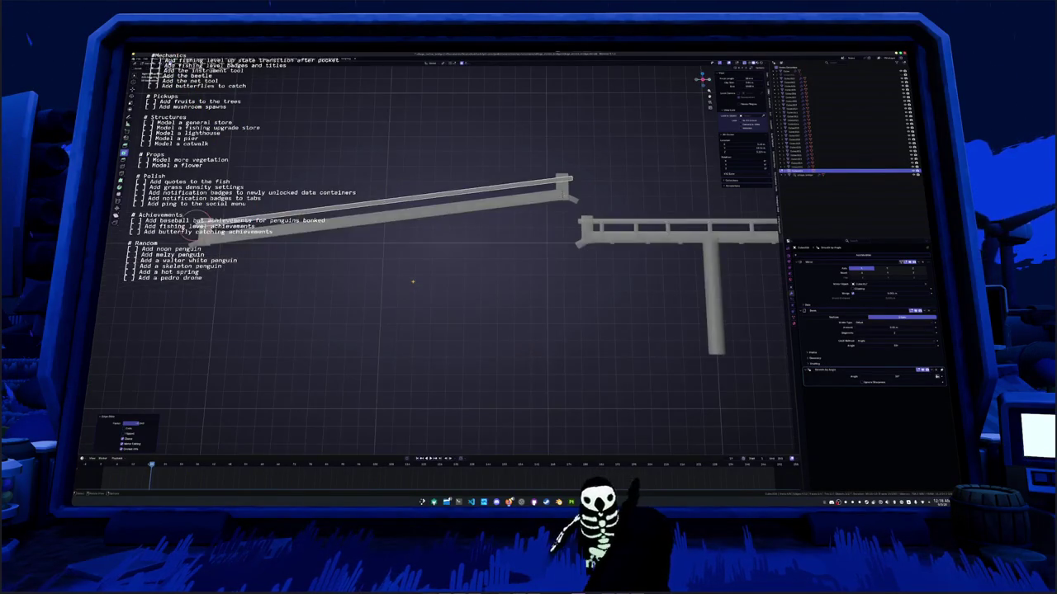
{"action": "scroll", "coordinate": [435, 265], "scroll_direction": "up", "scroll_amount": 2}
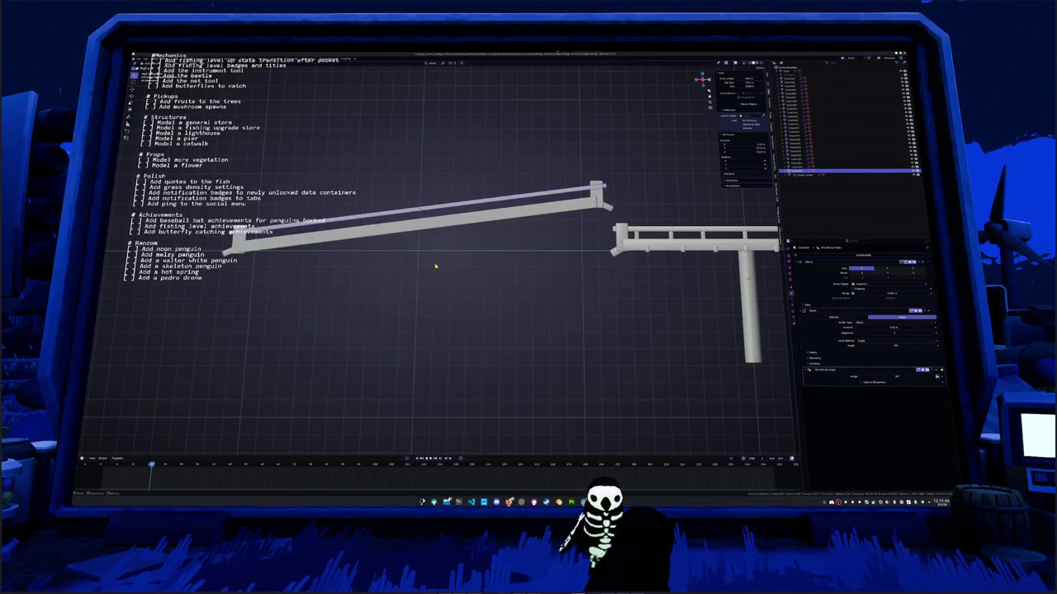
{"action": "key", "text": "KP_4"}
{"action": "key", "text": "KP_4"}
{"action": "key", "text": "KP_4"}
{"action": "key", "text": "KP_8"}
{"action": "key", "text": "KP_8"}
{"action": "key", "text": "KP_8"}
{"action": "key", "text": "KP_8"}
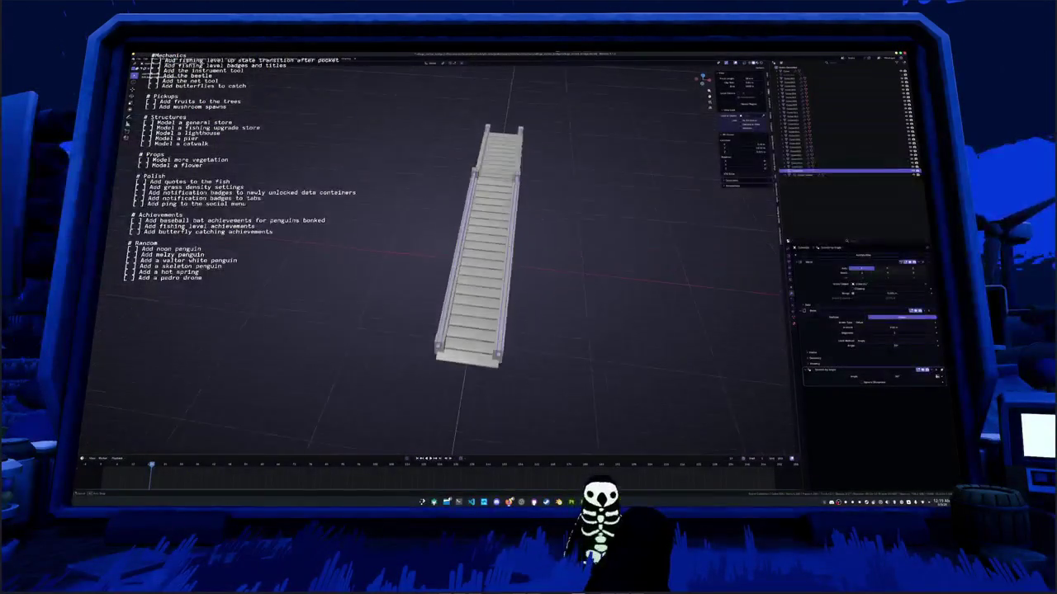
{"action": "key", "text": "KP_7"}
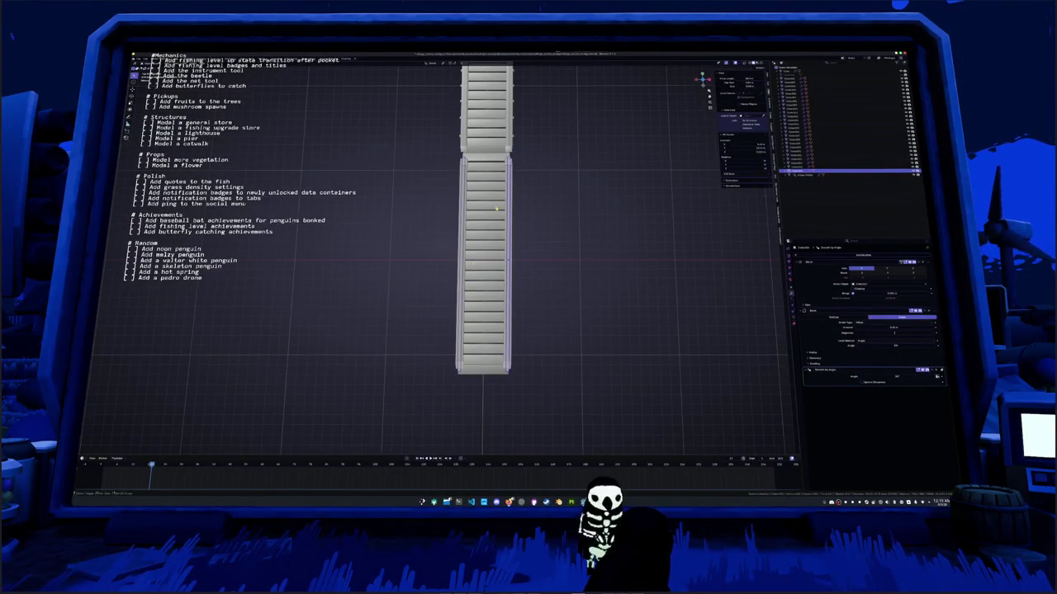
{"action": "scroll", "coordinate": [496, 209], "scroll_direction": "up", "scroll_amount": 3}
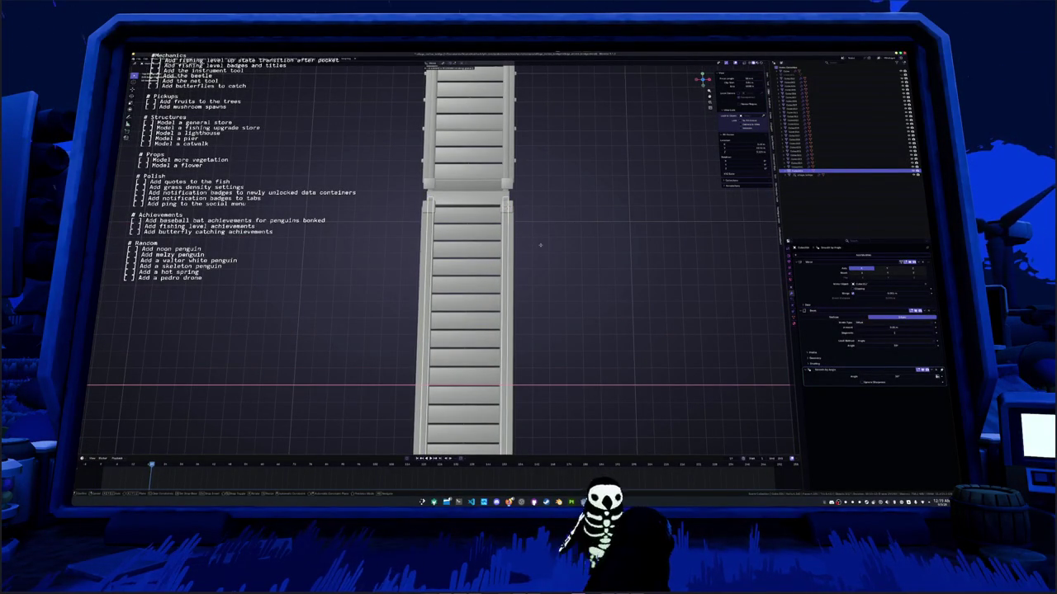
{"action": "key", "text": "Tab"}
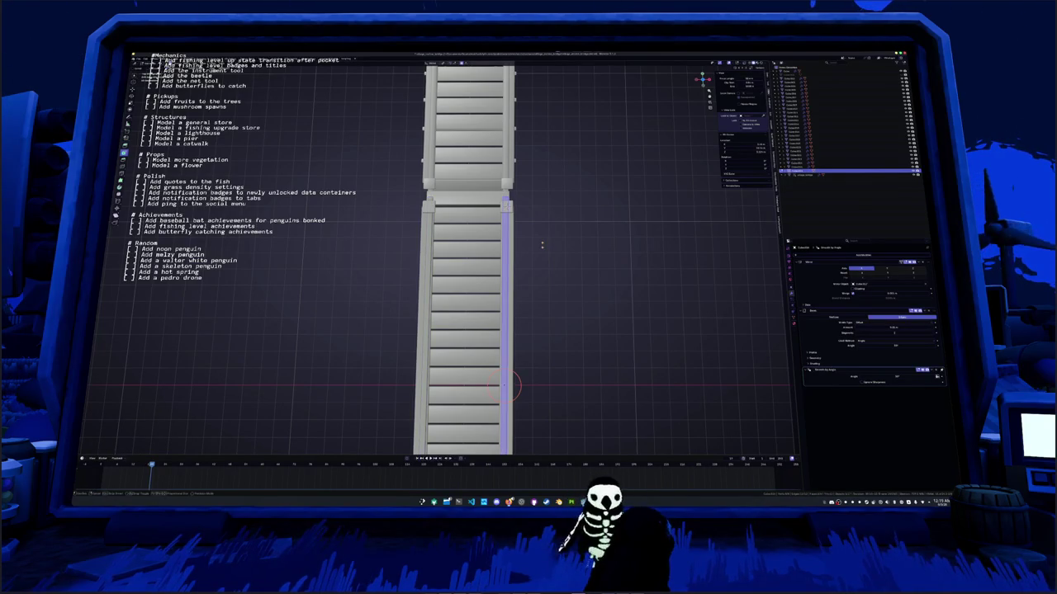
{"action": "key", "text": "c"}
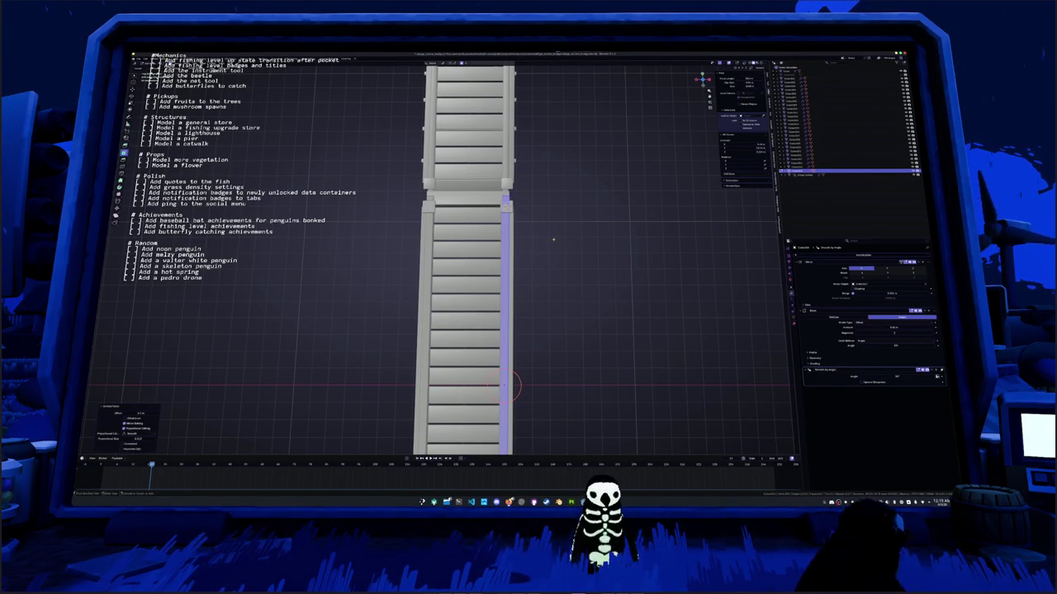
{"action": "key", "text": "s"}
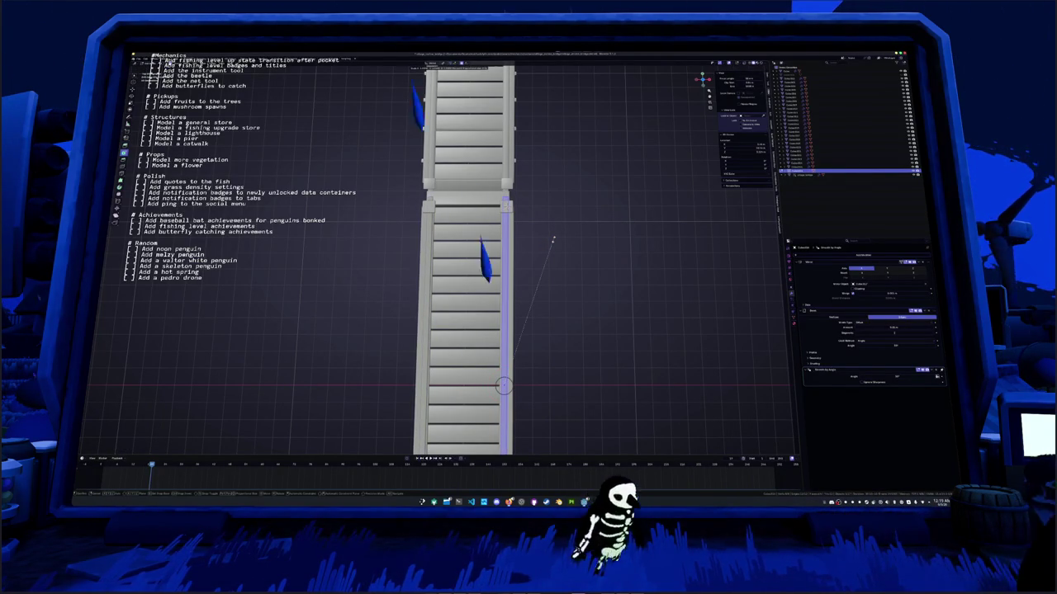
{"action": "key", "text": "Escape"}
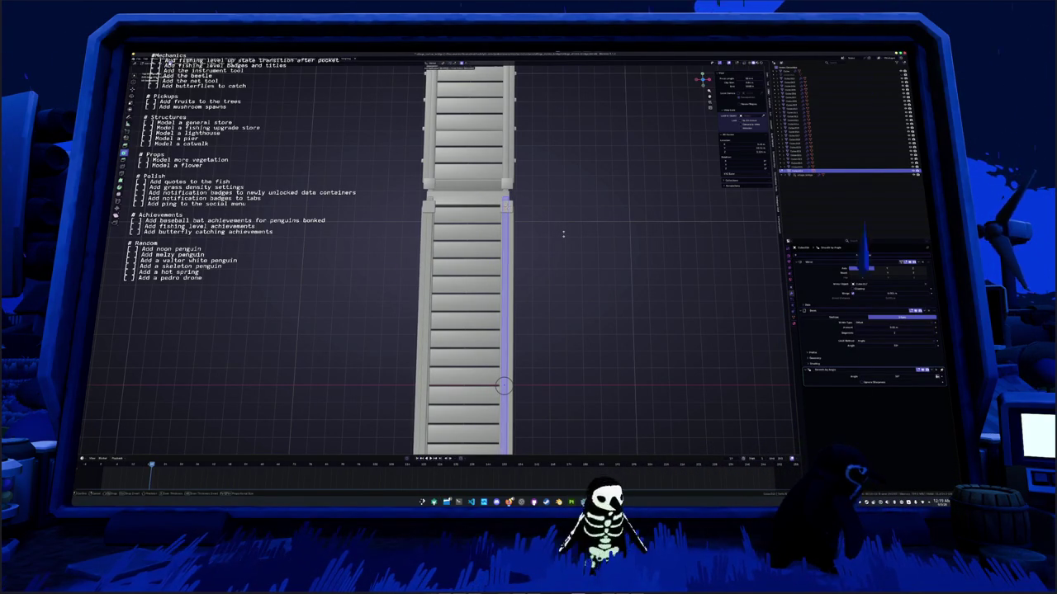
{"action": "key", "text": "Tab"}
{"action": "mouse_move", "coordinate": [553, 239]}
{"action": "left_mouse_down"}
{"action": "mouse_move", "coordinate": [492, 248]}
{"action": "mouse_move", "coordinate": [469, 238]}
{"action": "mouse_move", "coordinate": [506, 237]}
{"action": "left_mouse_up"}
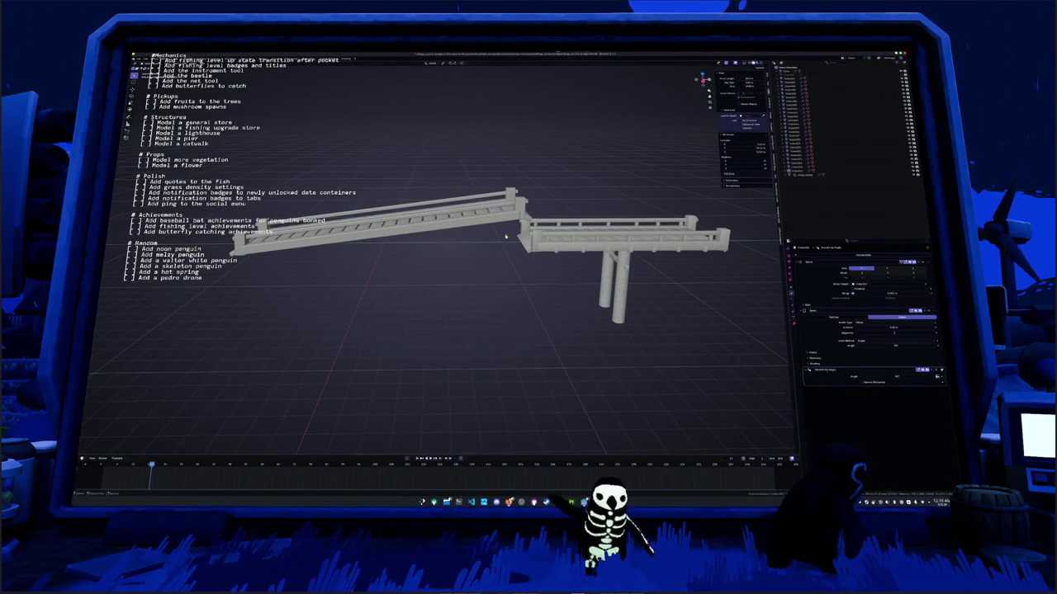
{"action": "mouse_move", "coordinate": [464, 201]}
{"action": "left_mouse_down"}
{"action": "mouse_move", "coordinate": [474, 206]}
{"action": "mouse_move", "coordinate": [487, 191]}
{"action": "mouse_move", "coordinate": [466, 213]}
{"action": "left_mouse_up"}
{"action": "mouse_move", "coordinate": [393, 205]}
{"action": "left_mouse_down"}
{"action": "mouse_move", "coordinate": [431, 165]}
{"action": "mouse_move", "coordinate": [437, 210]}
{"action": "mouse_move", "coordinate": [426, 236]}
{"action": "left_mouse_up"}
Add a new cube and scale it down, checking it from front and side views
{"action": "key", "text": "shift+a"}
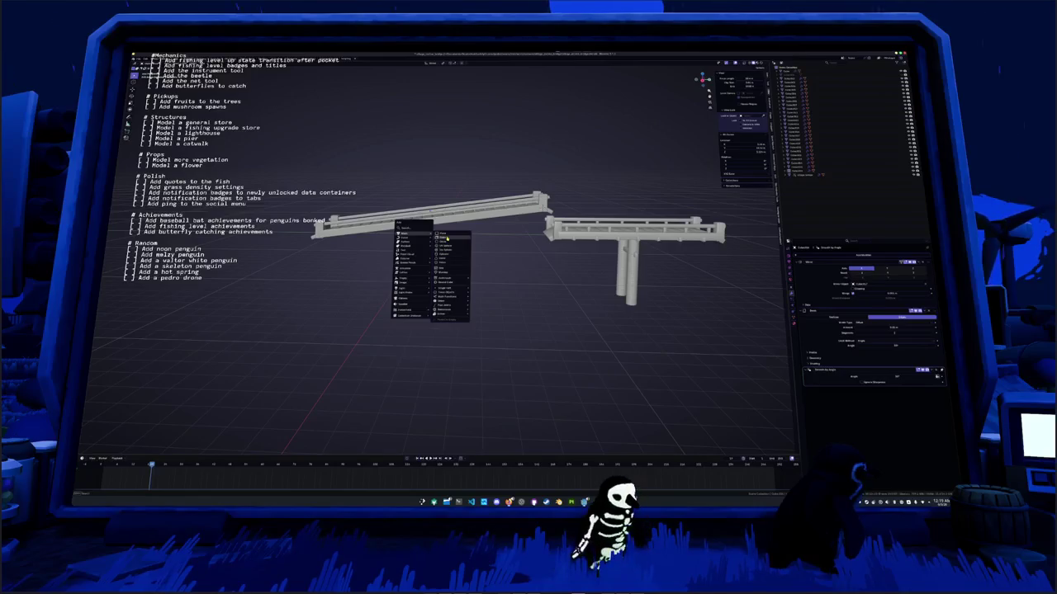
{"action": "left_click", "coordinate": [447, 238]}
{"action": "key", "text": "s"}
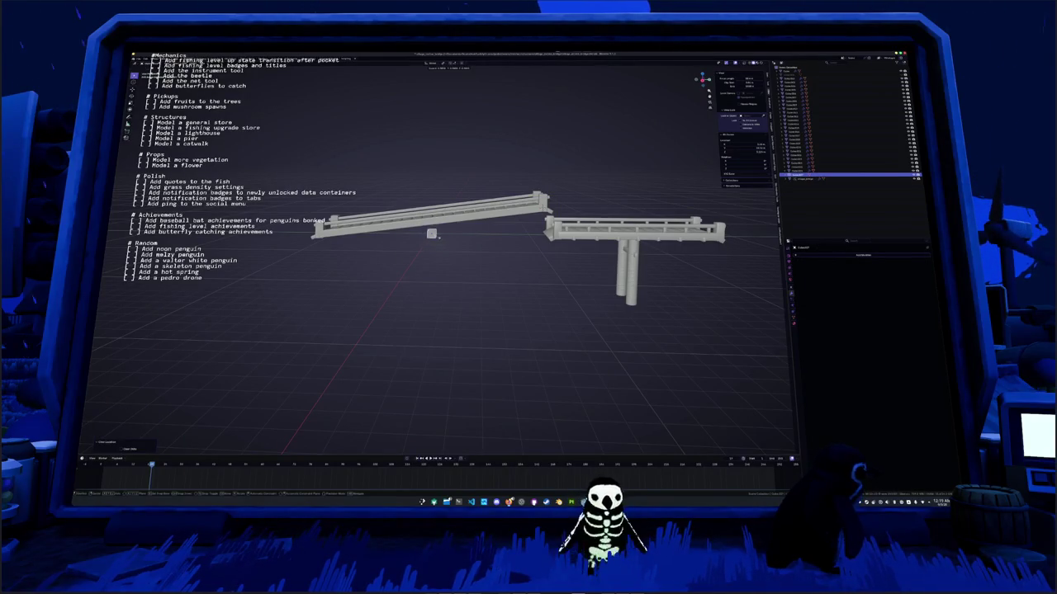
{"action": "key", "text": "Return"}
{"action": "key", "text": "KP_1"}
{"action": "key", "text": "KP_3"}
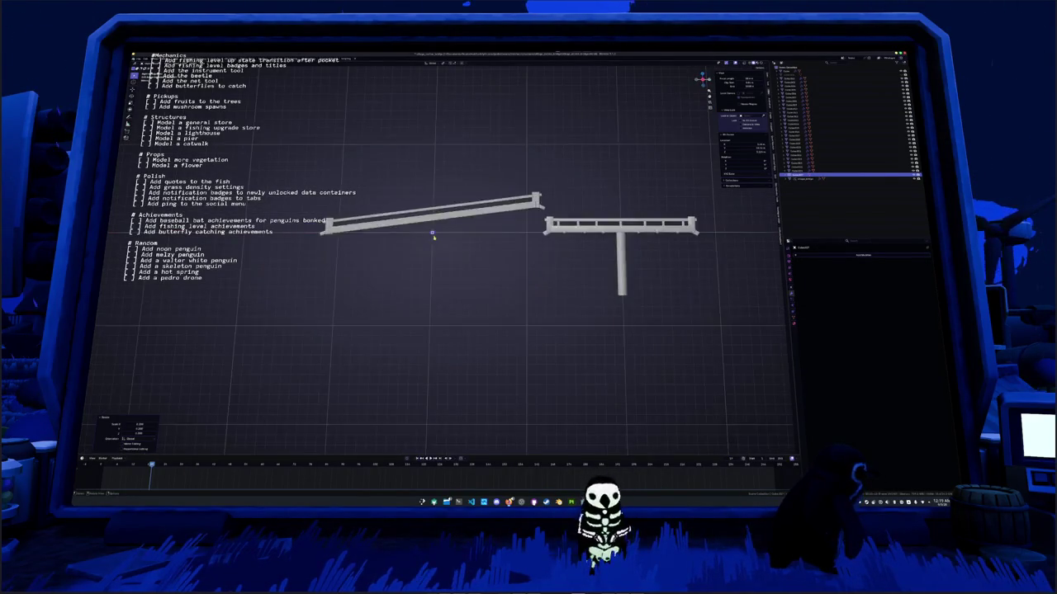
{"action": "scroll", "coordinate": [432, 236], "scroll_direction": "up", "scroll_amount": 2}
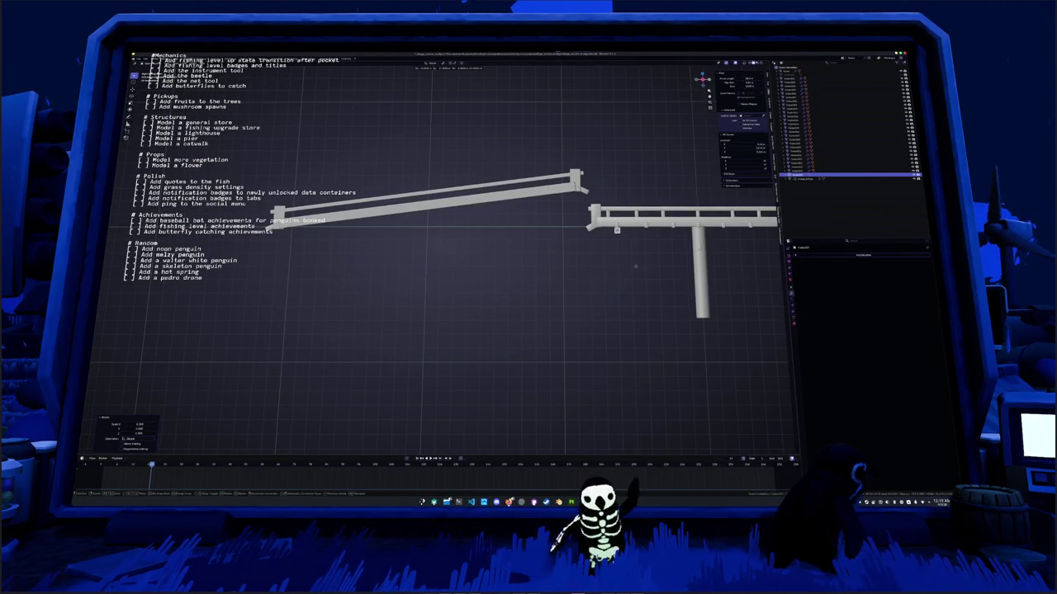
{"action": "key", "text": "KP_8"}
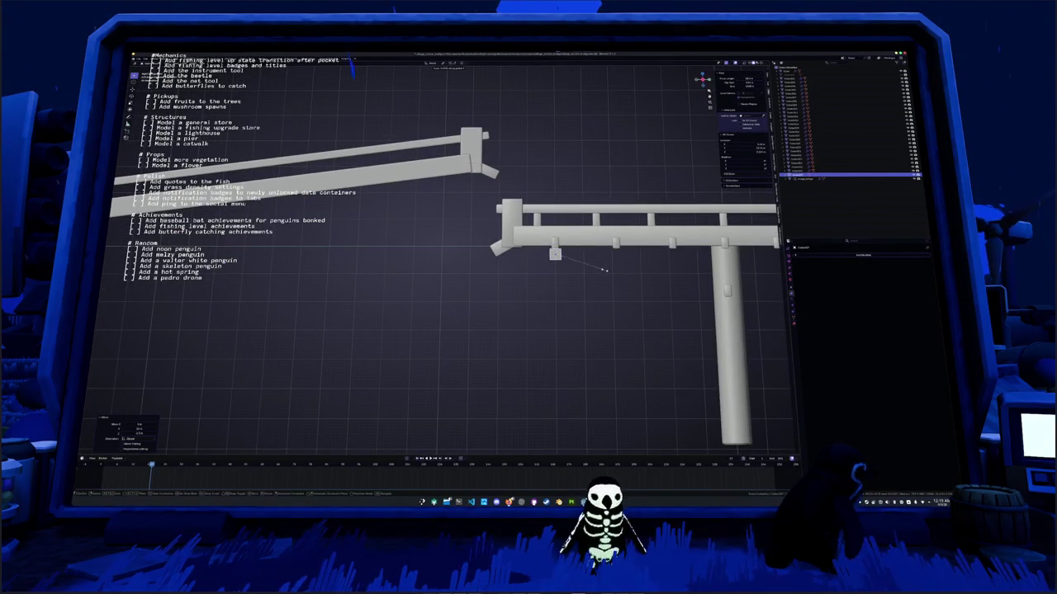
Thin the cube along Y and X, then shrink it further into a small block
{"action": "key", "text": "y"}
{"action": "left_click", "coordinate": [602, 271]}
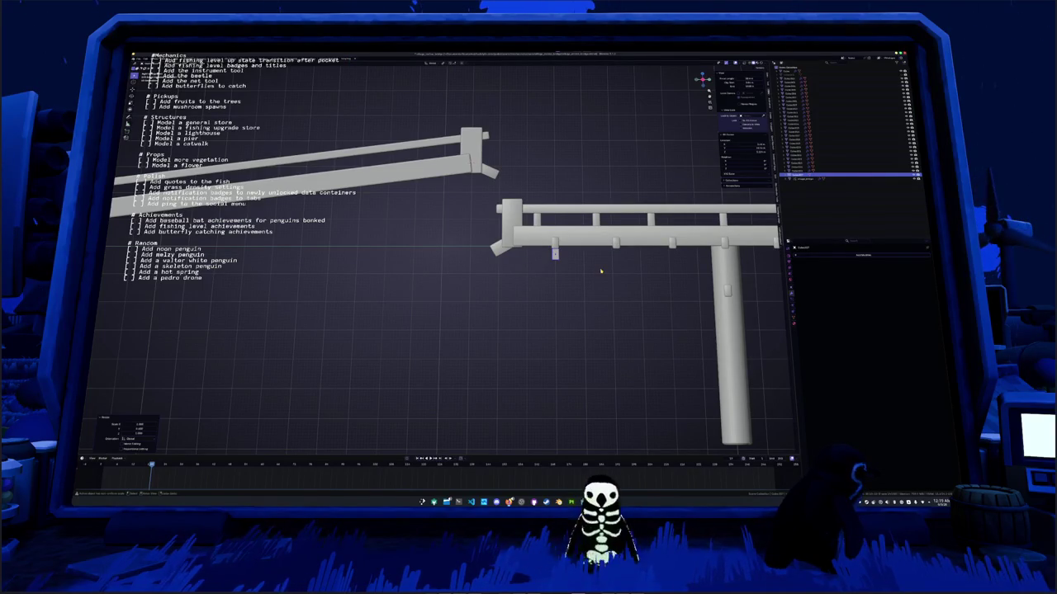
{"action": "key", "text": "s"}
{"action": "key", "text": "x"}
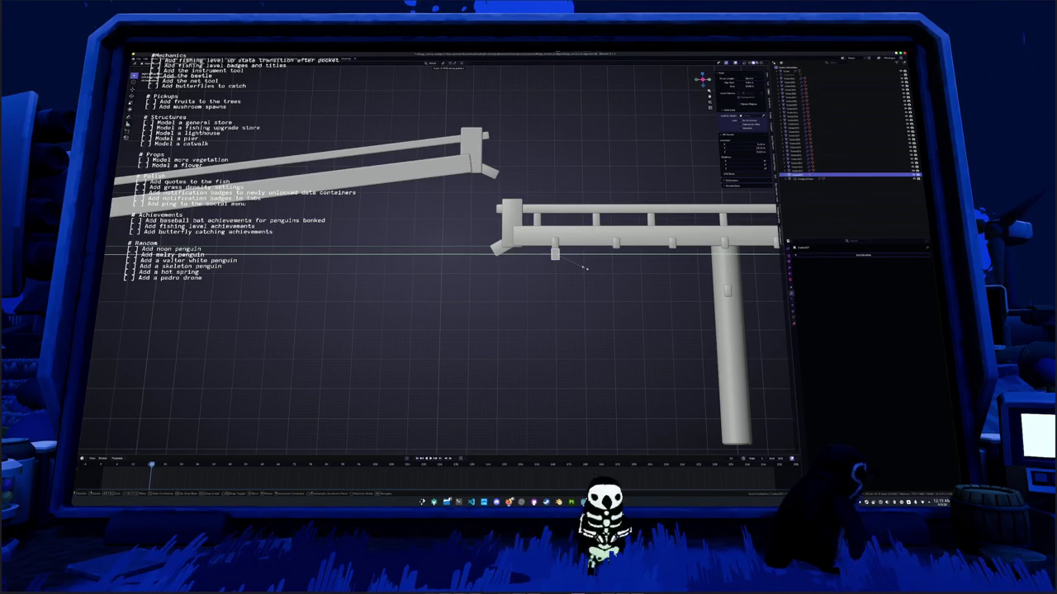
{"action": "left_click", "coordinate": [581, 264]}
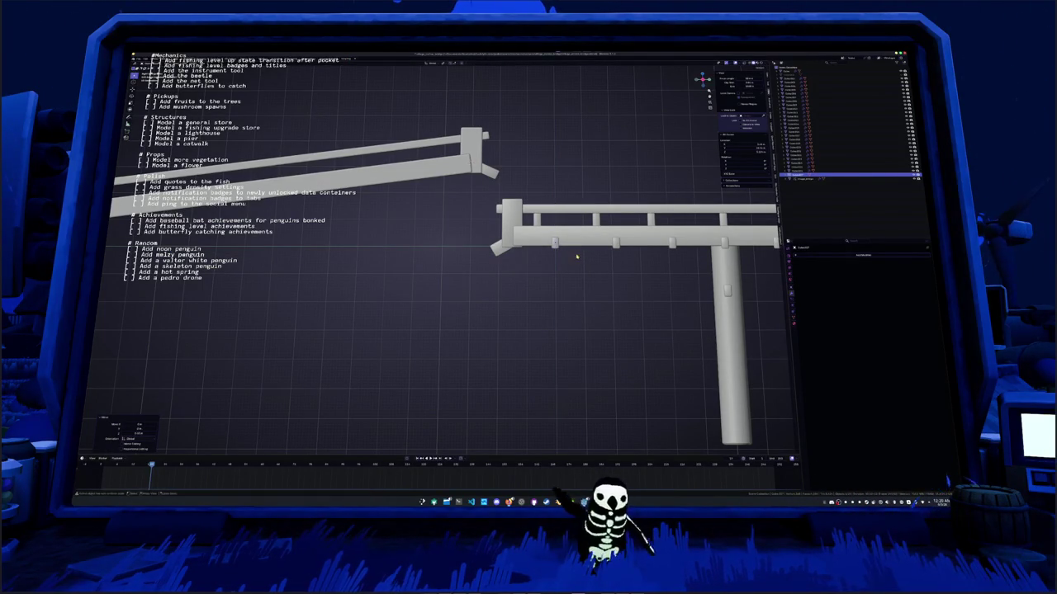
{"action": "key", "text": "s"}
{"action": "left_click", "coordinate": [580, 257]}
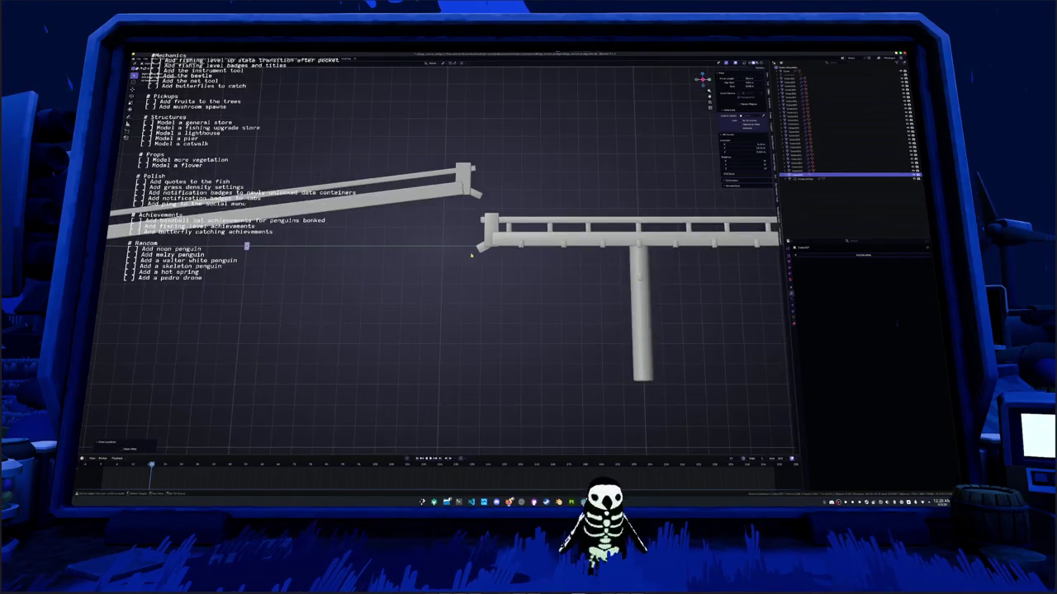
Move the small block straight up along Z to the walkway and resize it
{"action": "key", "text": "g"}
{"action": "key", "text": "z"}
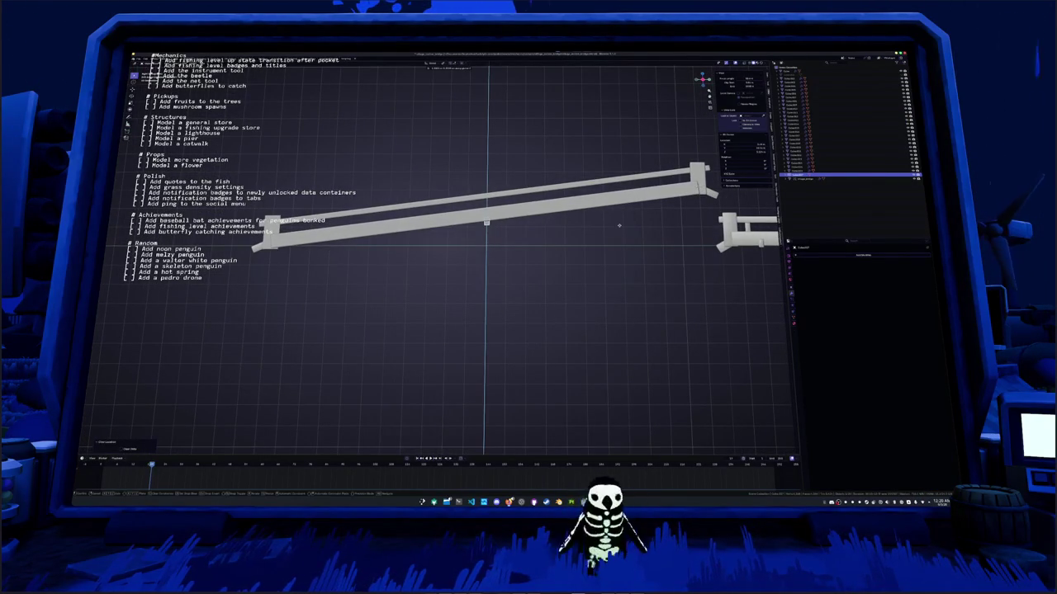
{"action": "left_click", "coordinate": [619, 225]}
{"action": "key", "text": "s"}
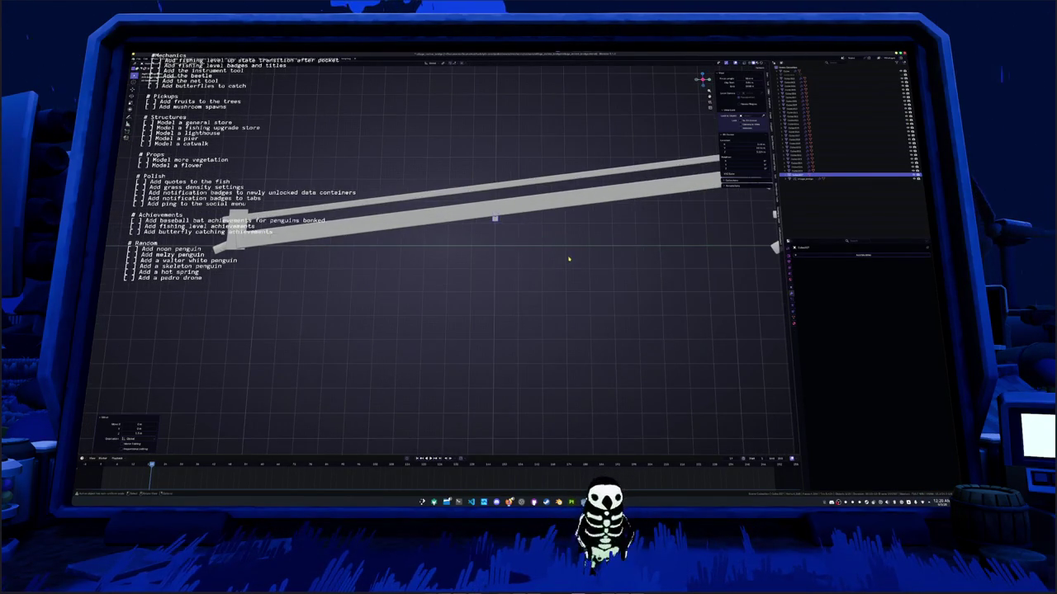
{"action": "left_click", "coordinate": [550, 266]}
Duplicate the block three times, placing the copies up the sloped walkway's rail
{"action": "key", "text": "shift+d"}
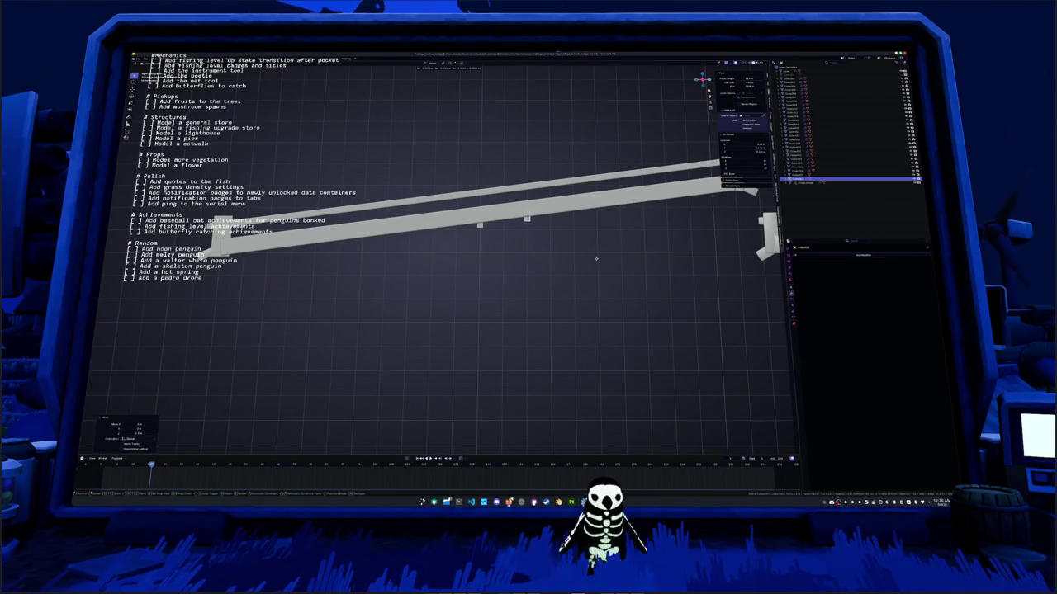
{"action": "left_click_drag", "start_coordinate": [595, 256], "coordinate": [561, 261]}
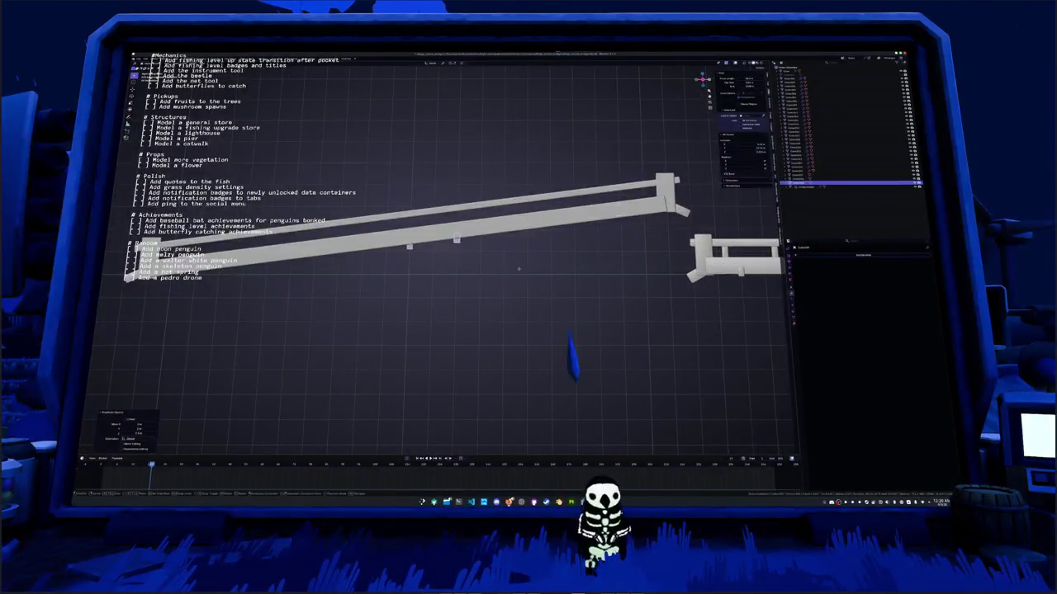
{"action": "left_click", "coordinate": [567, 264]}
{"action": "key", "text": "shift+d"}
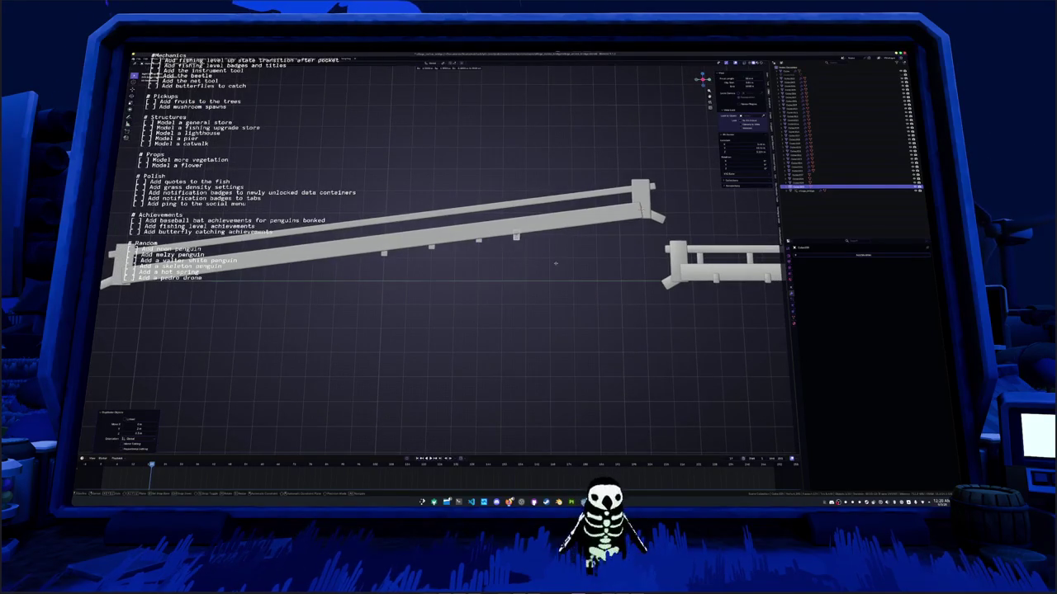
{"action": "left_click", "coordinate": [582, 253]}
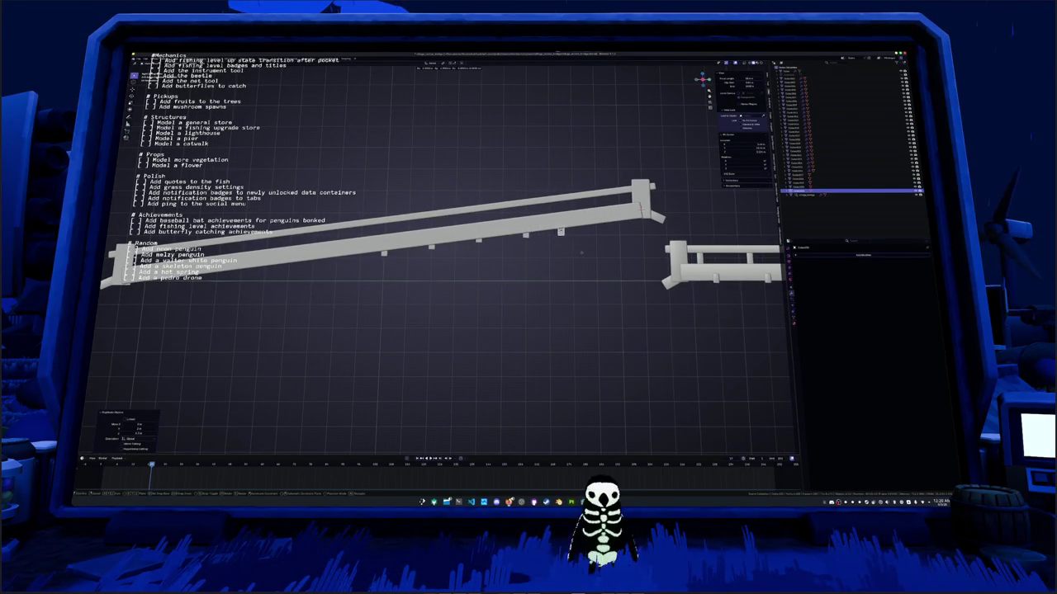
{"action": "key", "text": "shift+d"}
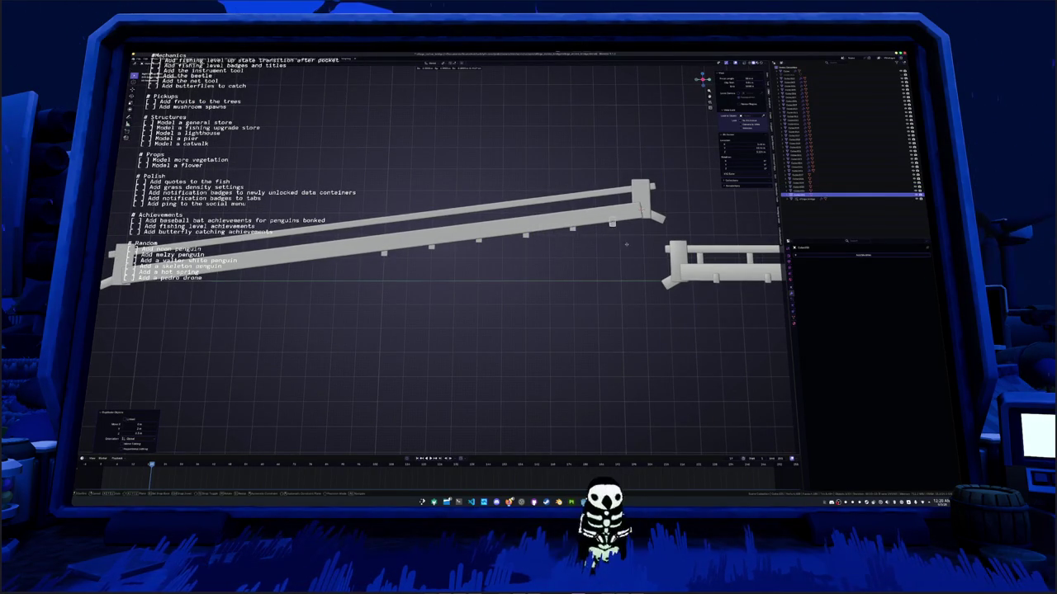
{"action": "left_click", "coordinate": [633, 242]}
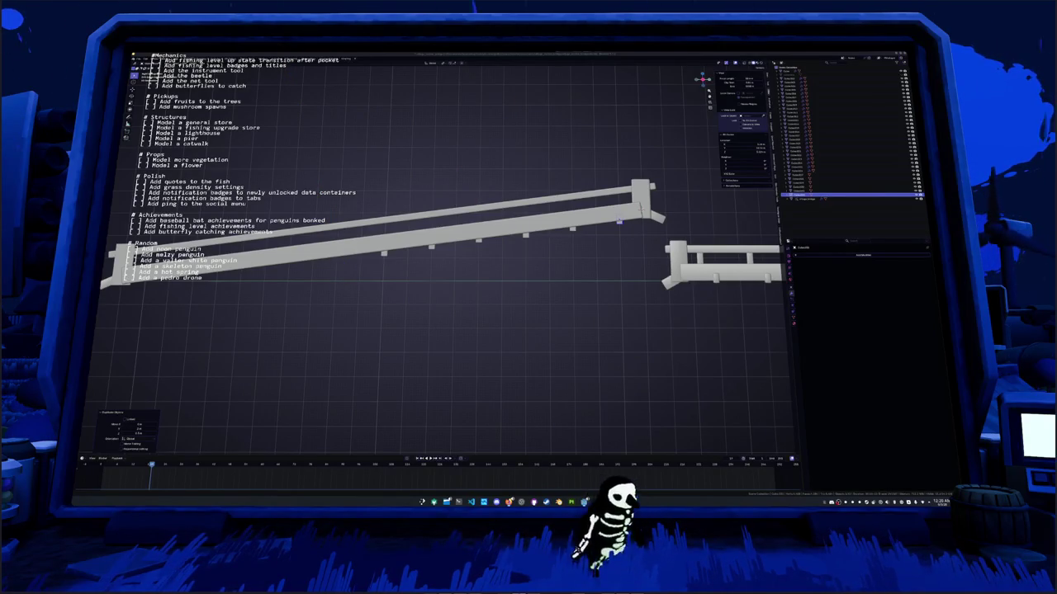
{"action": "key", "text": "KP_Decimal"}
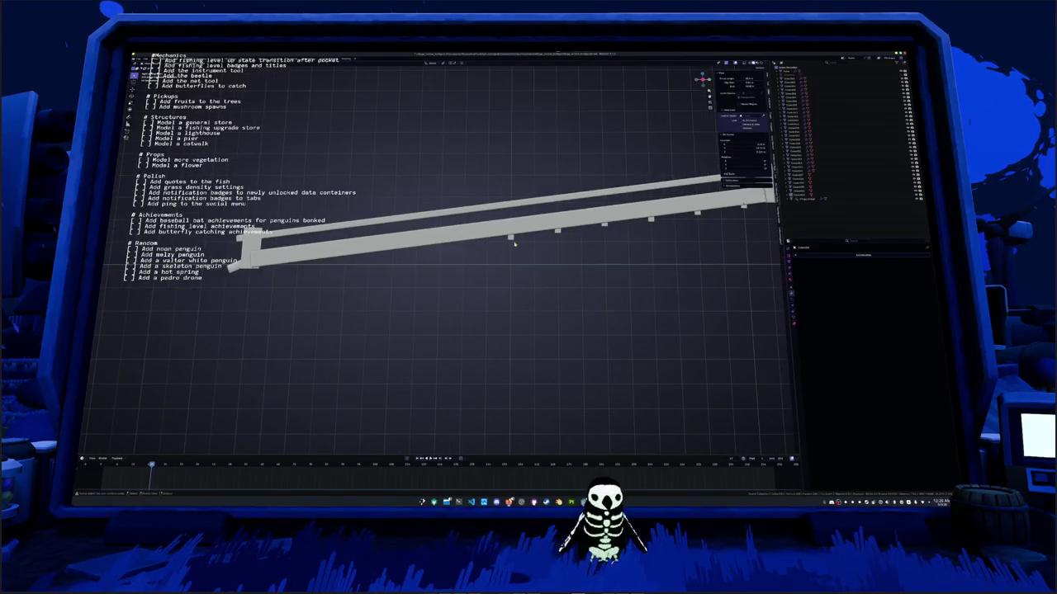
Duplicate the post block several more times, sliding the copies toward the walkway's lower end
{"action": "left_click", "coordinate": [514, 242]}
{"action": "key", "text": "KP_Decimal"}
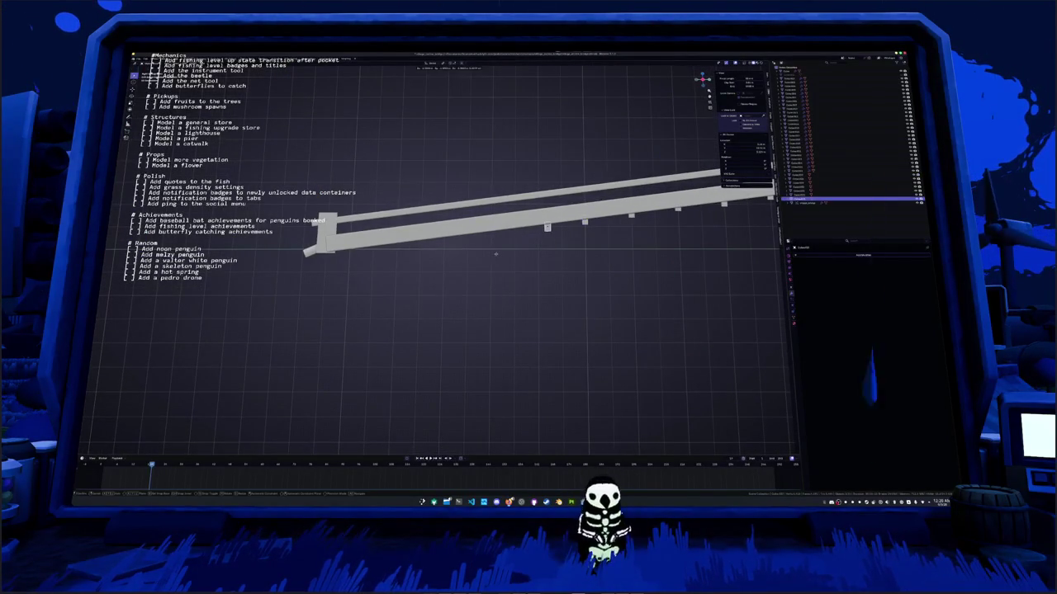
{"action": "key", "text": "g"}
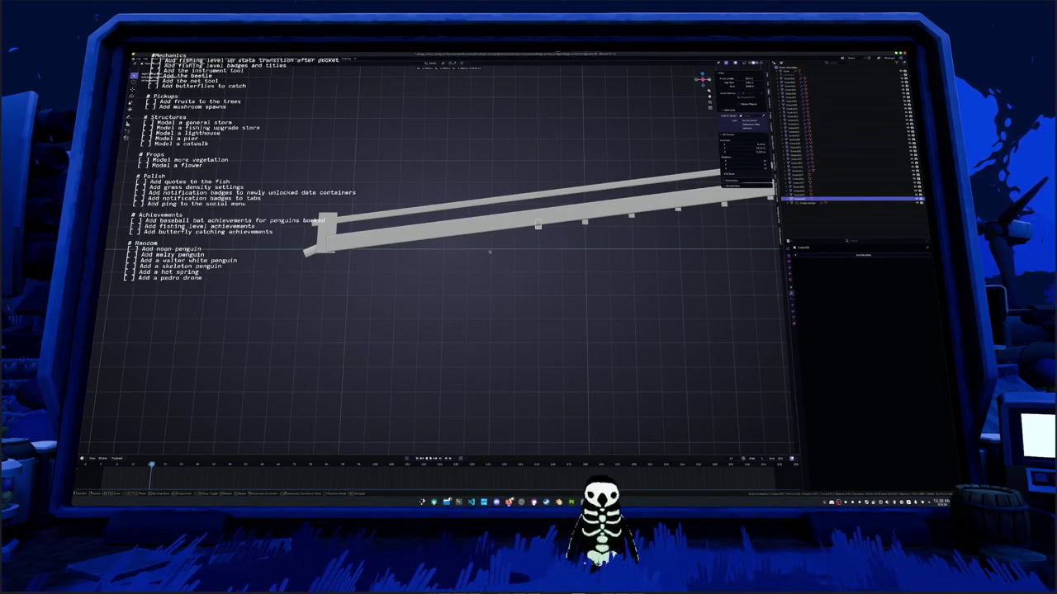
{"action": "key", "text": "shift+d"}
{"action": "left_click", "coordinate": [445, 259]}
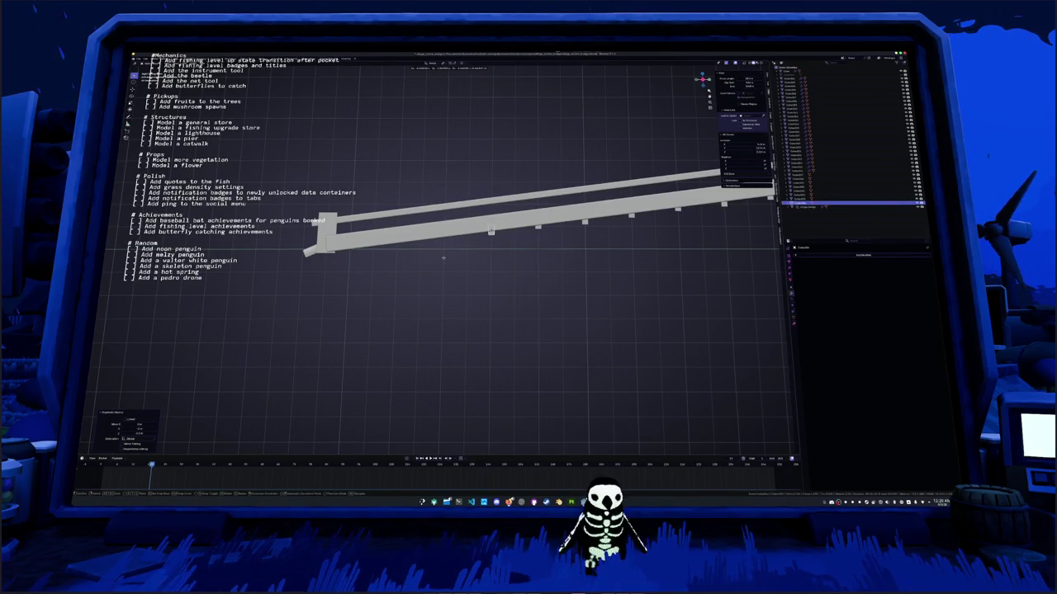
{"action": "left_click", "coordinate": [443, 257]}
{"action": "key", "text": "shift+d"}
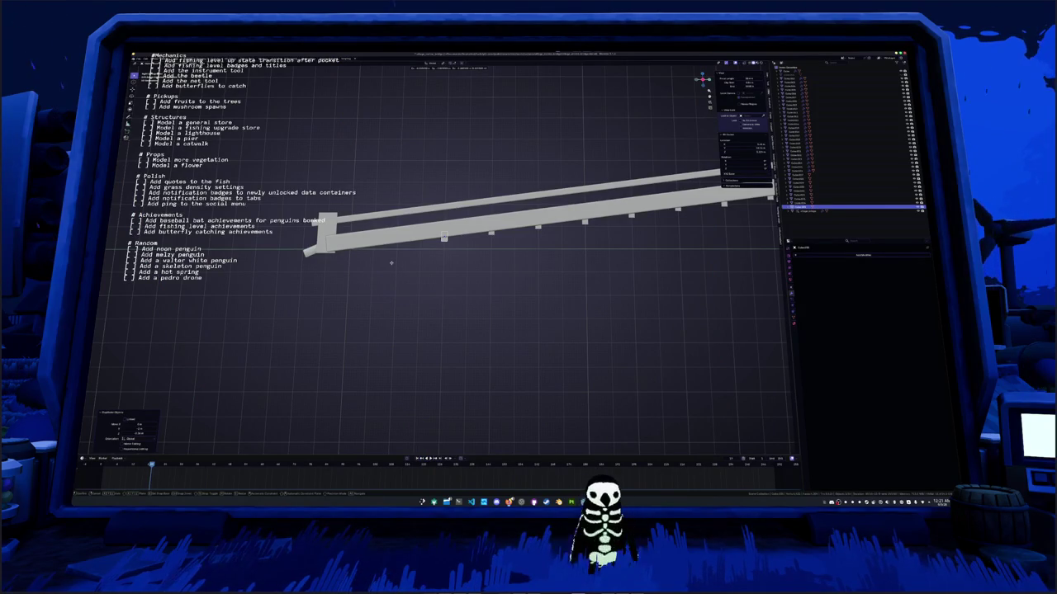
{"action": "key", "text": "ctrl+KP_4"}
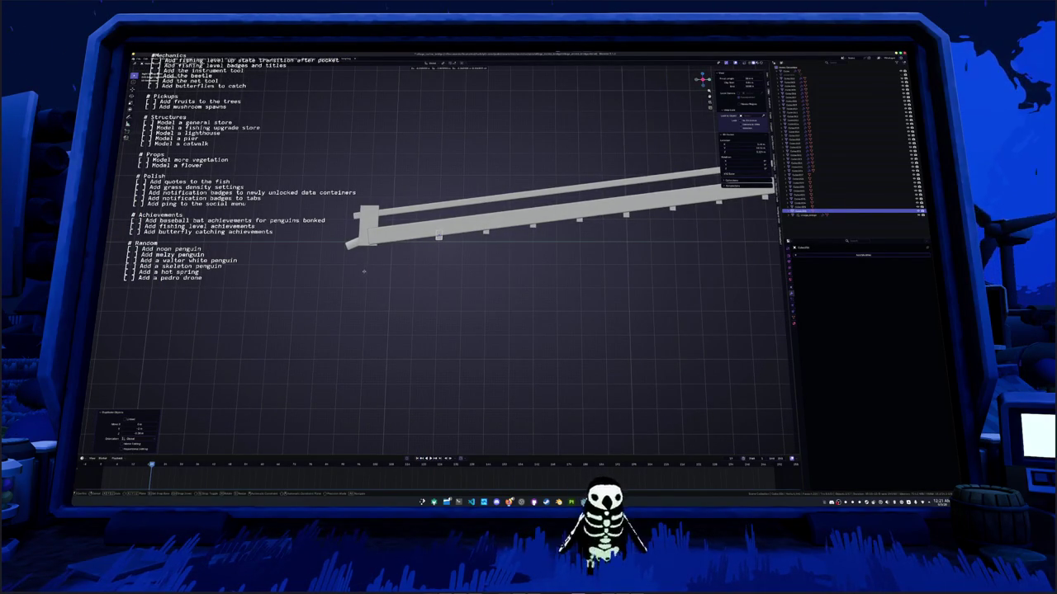
{"action": "left_click", "coordinate": [363, 268]}
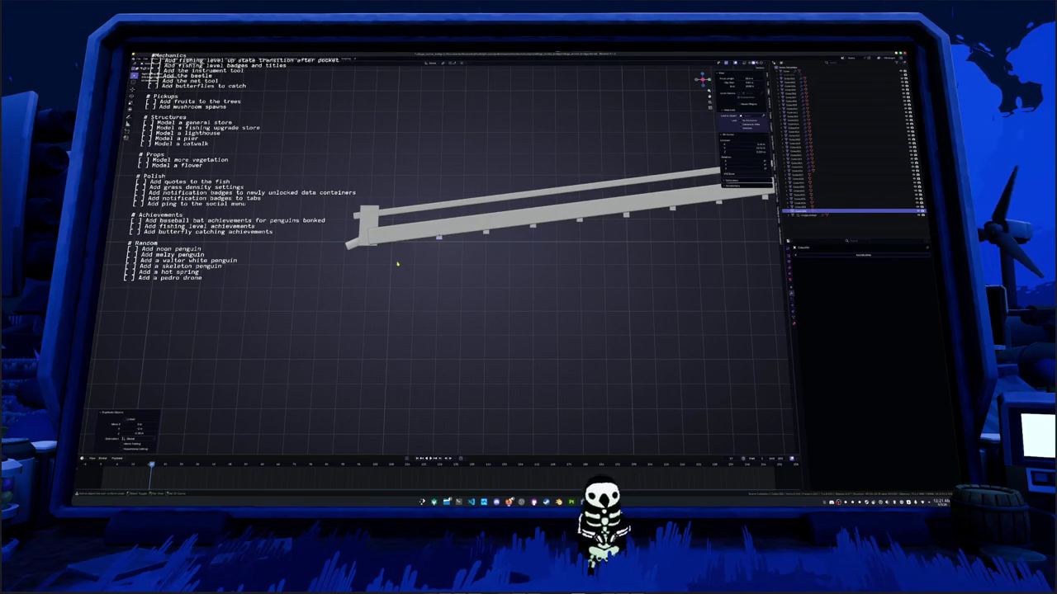
{"action": "key", "text": "shift+d"}
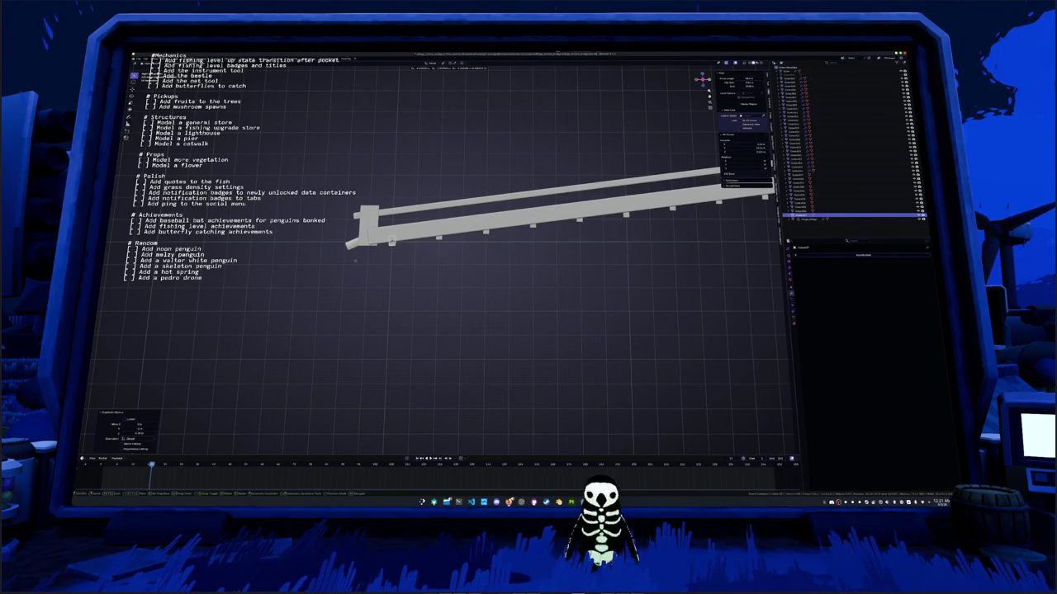
{"action": "mouse_move", "coordinate": [355, 260]}
{"action": "left_mouse_down"}
{"action": "mouse_move", "coordinate": [396, 304]}
{"action": "mouse_move", "coordinate": [428, 278]}
{"action": "mouse_move", "coordinate": [446, 230]}
{"action": "left_mouse_up"}
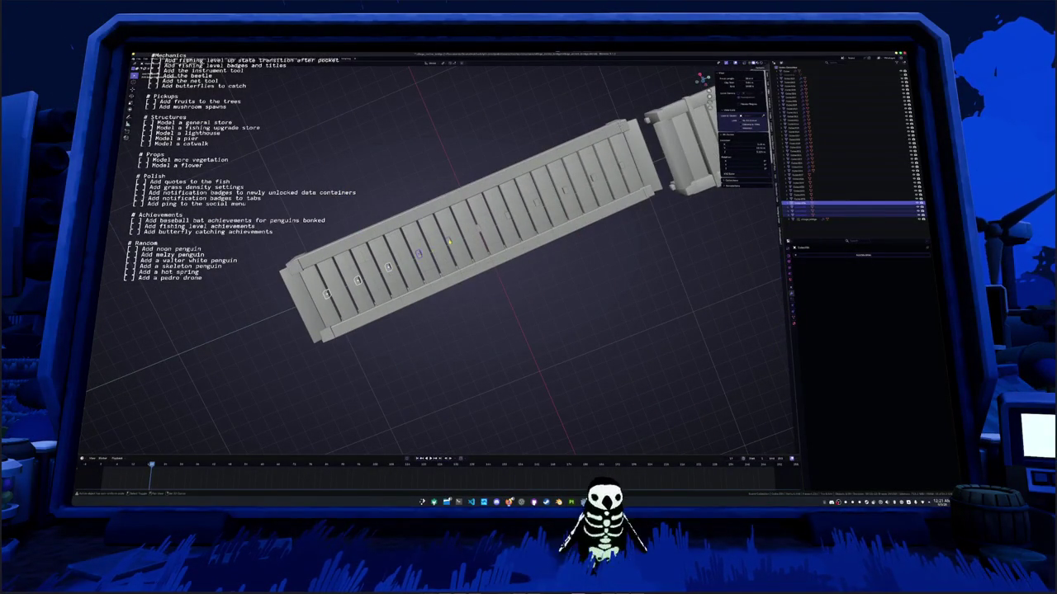
Select the four block objects in the Outliner and scale them along X to span the walkway's width
{"action": "left_click", "coordinate": [826, 176], "text": "shift"}
{"action": "left_click", "coordinate": [826, 182], "text": "ctrl"}
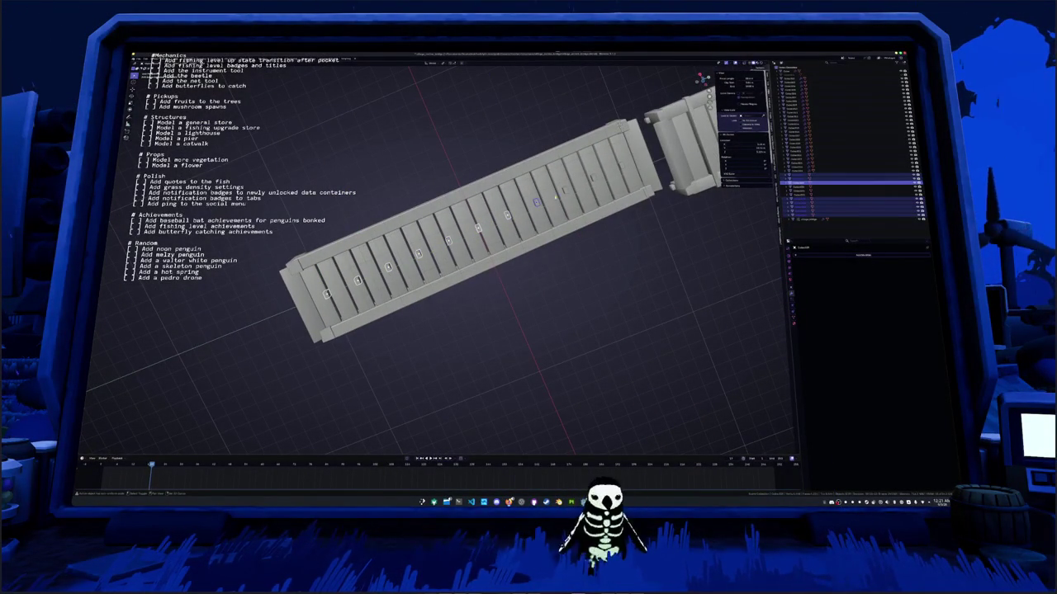
{"action": "left_click", "coordinate": [825, 187], "text": "ctrl"}
{"action": "left_click", "coordinate": [826, 192], "text": "ctrl"}
{"action": "left_click_drag", "start_coordinate": [700, 78], "coordinate": [702, 99]}
{"action": "key", "text": "s"}
{"action": "key", "text": "x"}
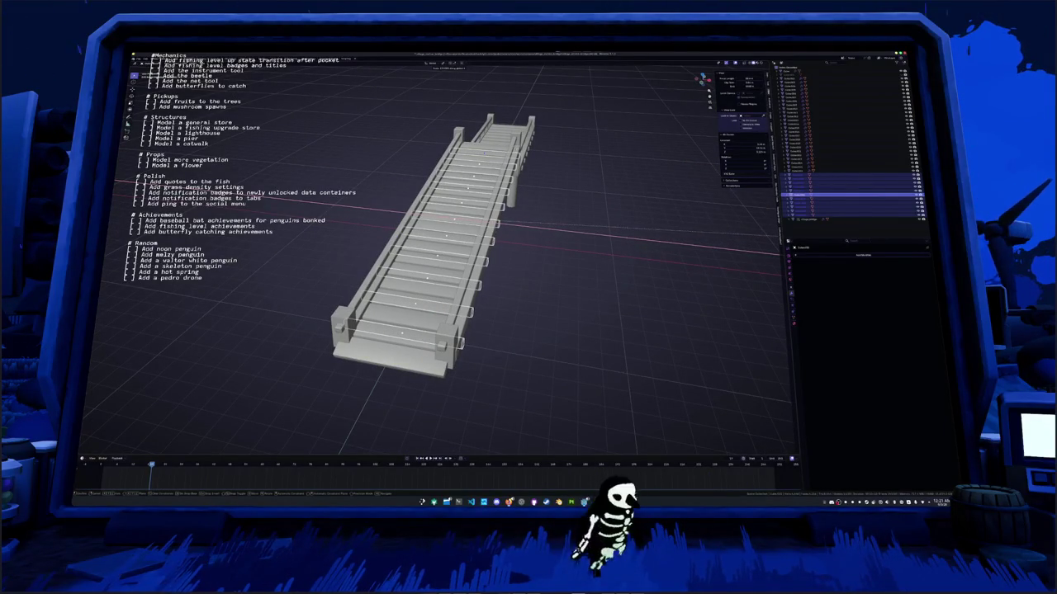
{"action": "left_click", "coordinate": [536, 340]}
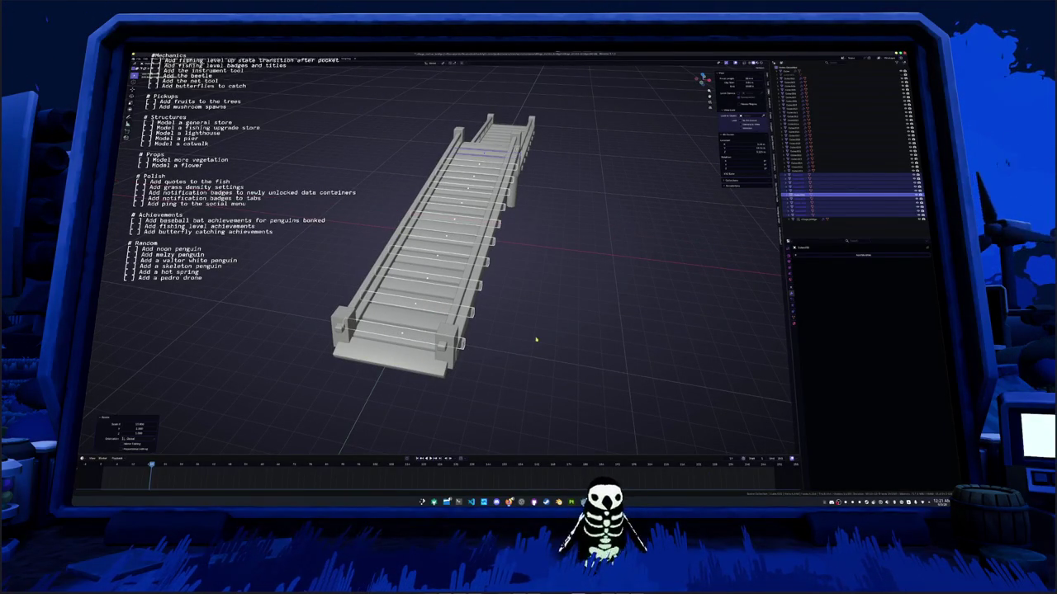
{"action": "key", "text": "KP_7"}
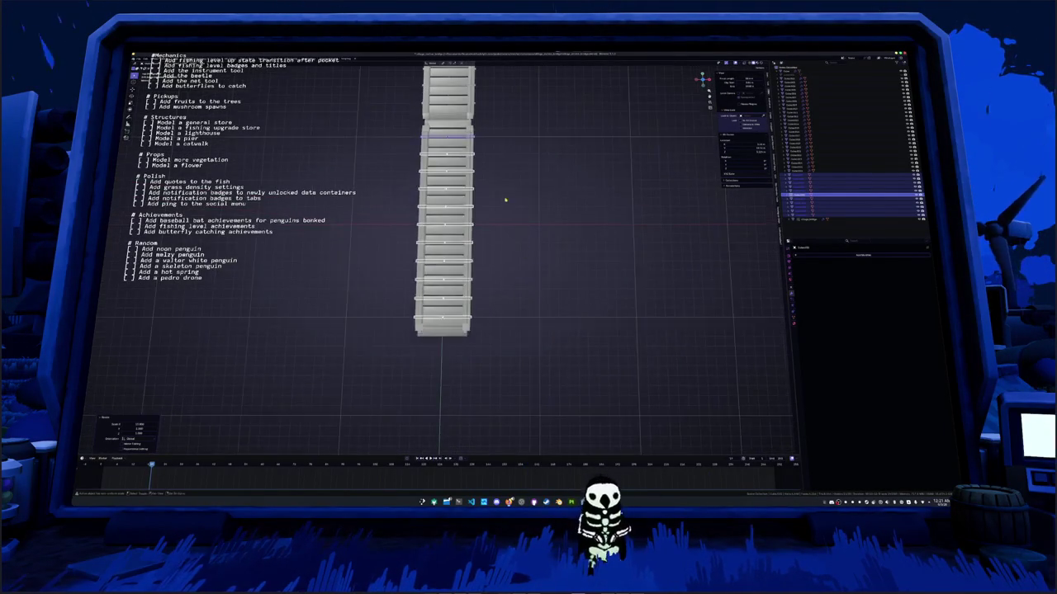
{"action": "key", "text": "KP_3"}
{"action": "scroll", "coordinate": [484, 272], "scroll_direction": "up", "scroll_amount": 2}
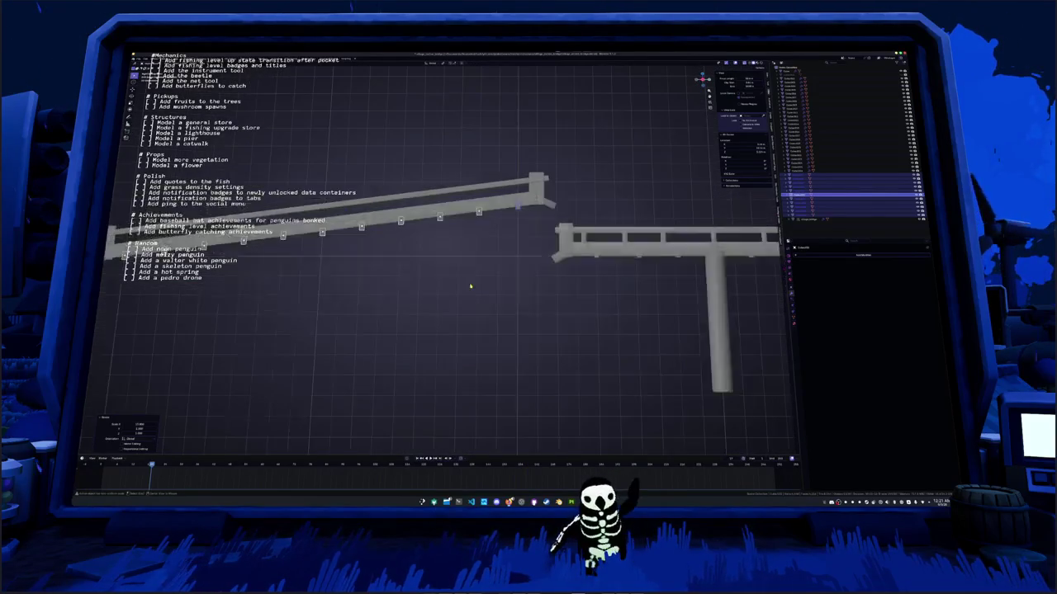
Copy the railing end piece's Bevel and Smooth by Angle modifiers onto the cross-beam blocks
{"action": "left_click", "coordinate": [545, 218]}
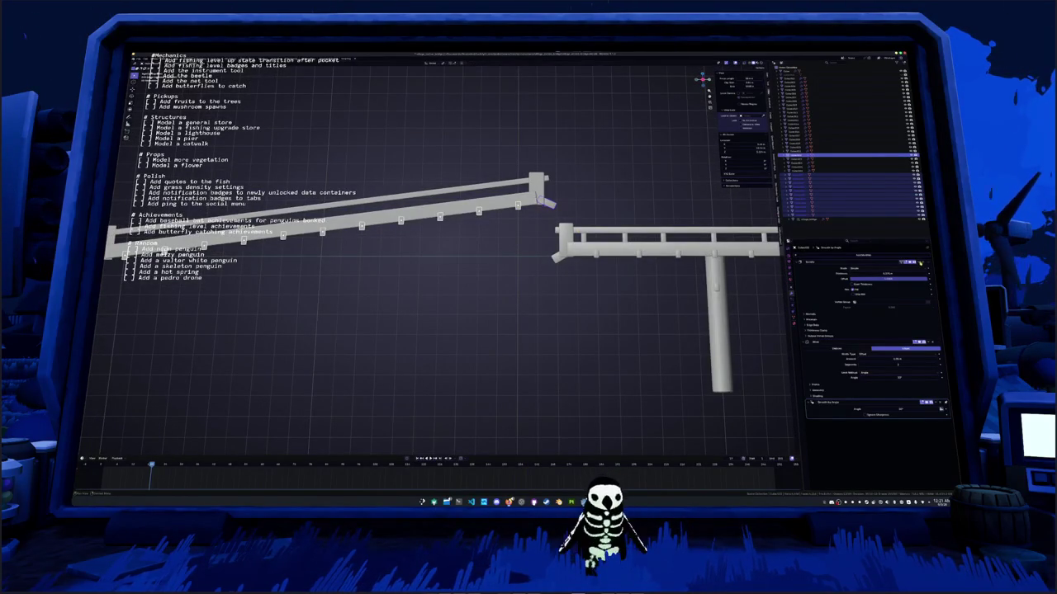
{"action": "left_click", "coordinate": [929, 343]}
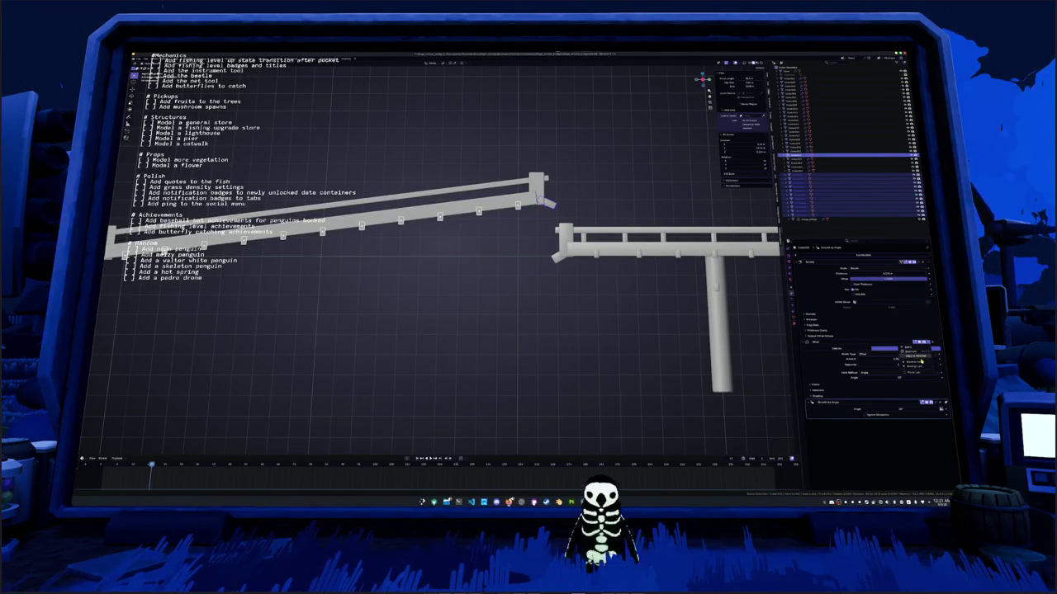
{"action": "left_click", "coordinate": [920, 361]}
{"action": "left_click", "coordinate": [936, 403]}
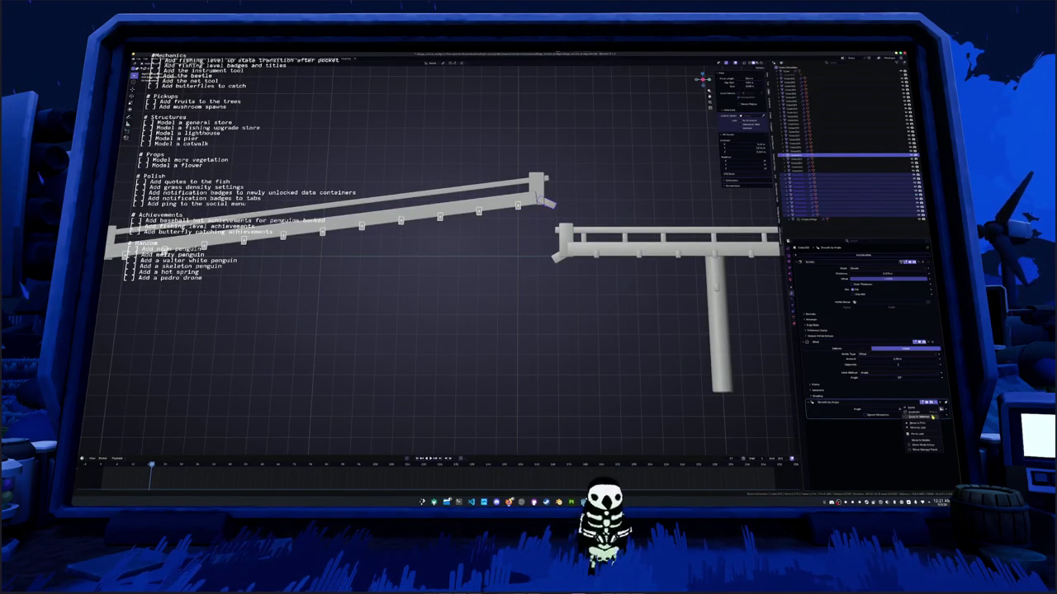
{"action": "left_click", "coordinate": [931, 417]}
{"action": "scroll", "coordinate": [437, 309], "scroll_direction": "left", "scroll_amount": 3}
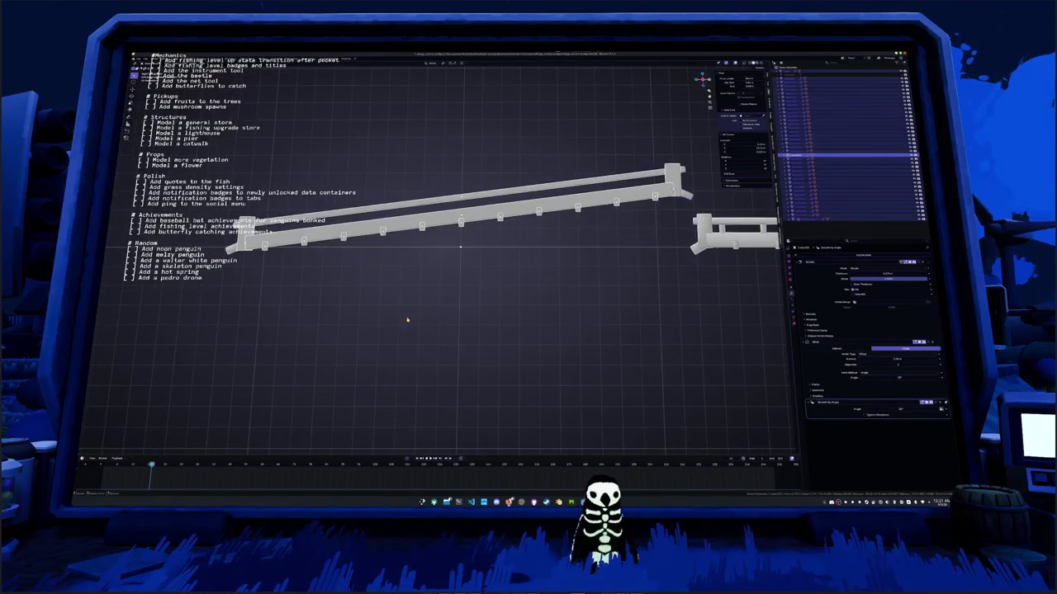
Apply Rotation & Scale to the railing's transforms with Ctrl+A
{"action": "key", "text": "ctrl+a"}
{"action": "left_click", "coordinate": [409, 325]}
{"action": "left_click", "coordinate": [412, 315]}
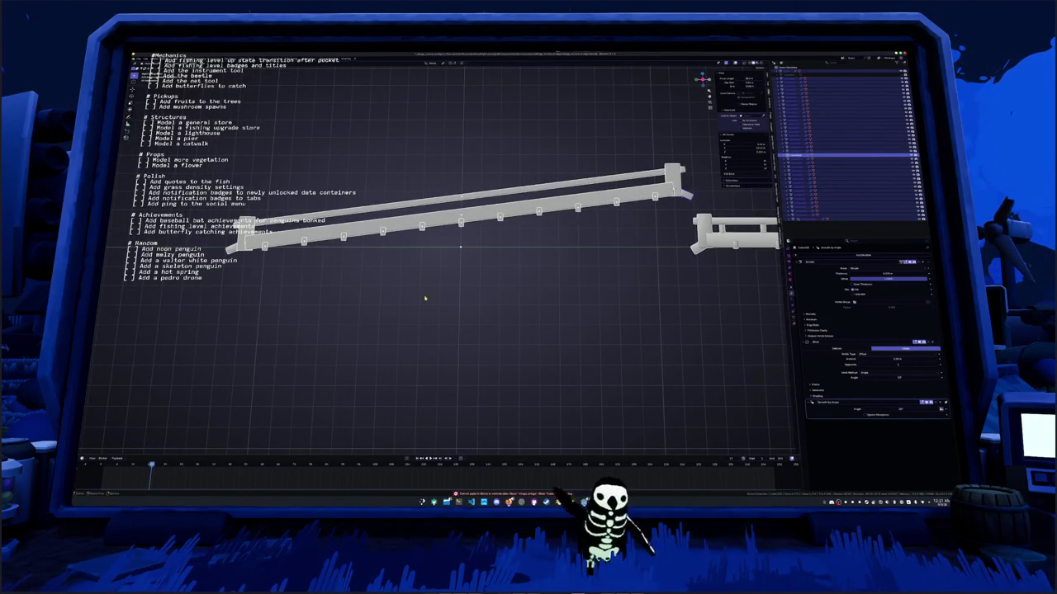
{"action": "scroll", "coordinate": [425, 298], "scroll_direction": "up", "scroll_amount": 3}
Apply the transforms of a single railing post
{"action": "left_click", "coordinate": [473, 205]}
{"action": "key", "text": "ctrl+a"}
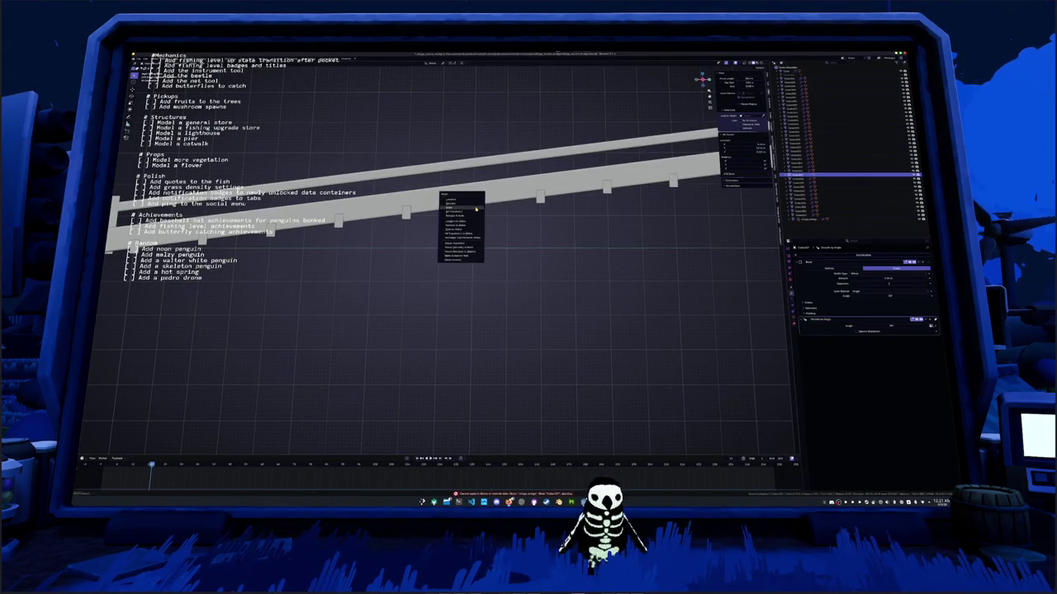
{"action": "left_click", "coordinate": [474, 206]}
{"action": "scroll", "coordinate": [410, 224], "scroll_direction": "down", "scroll_amount": 4}
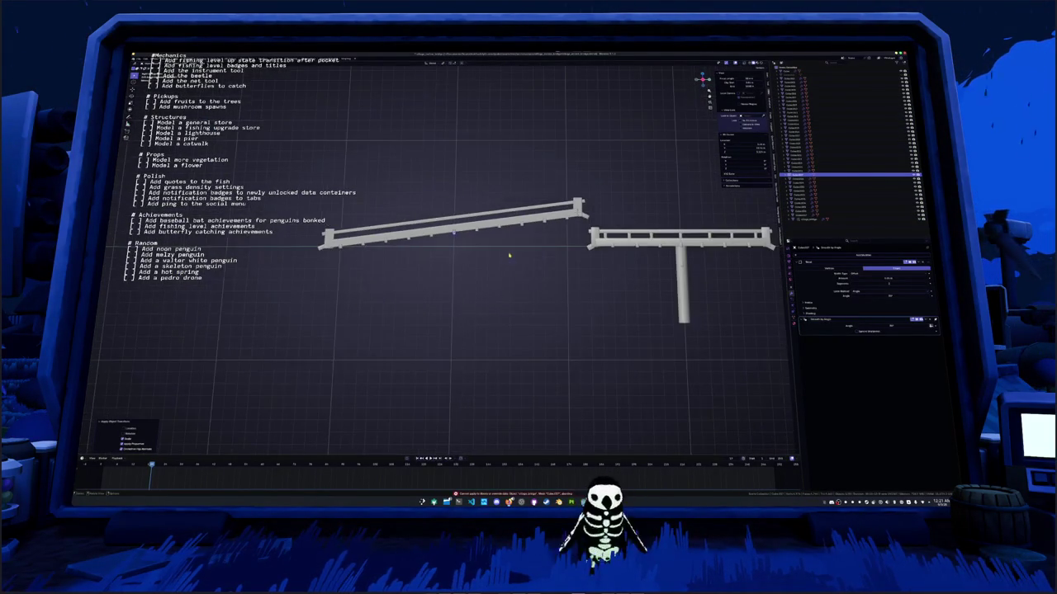
Box-select the whole sloped railing and give it Shade Auto Smooth shading
{"action": "left_click_drag", "start_coordinate": [573, 259], "coordinate": [323, 157]}
{"action": "right_click", "coordinate": [325, 160]}
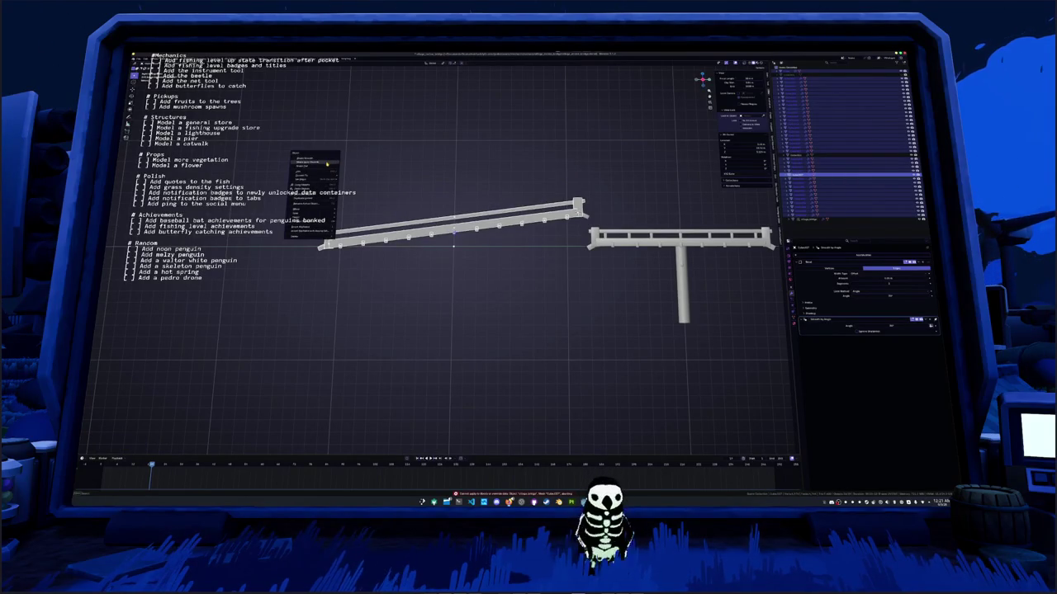
{"action": "left_click", "coordinate": [327, 164]}
{"action": "right_click", "coordinate": [327, 164]}
{"action": "left_click", "coordinate": [352, 166]}
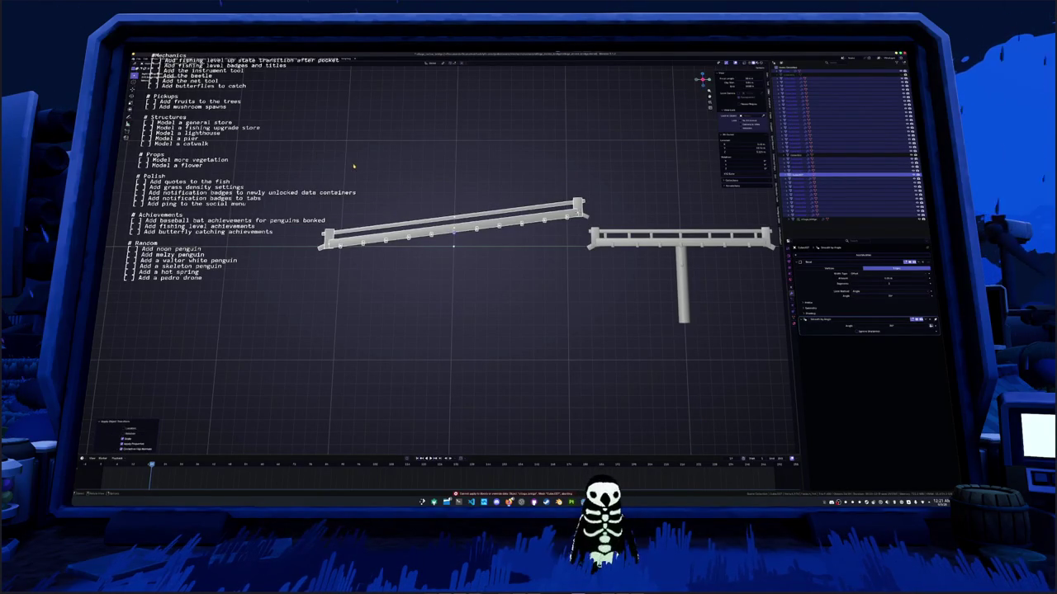
{"action": "scroll", "coordinate": [381, 203], "scroll_direction": "up", "scroll_amount": 5}
{"action": "scroll", "coordinate": [364, 216], "scroll_direction": "down", "scroll_amount": 5}
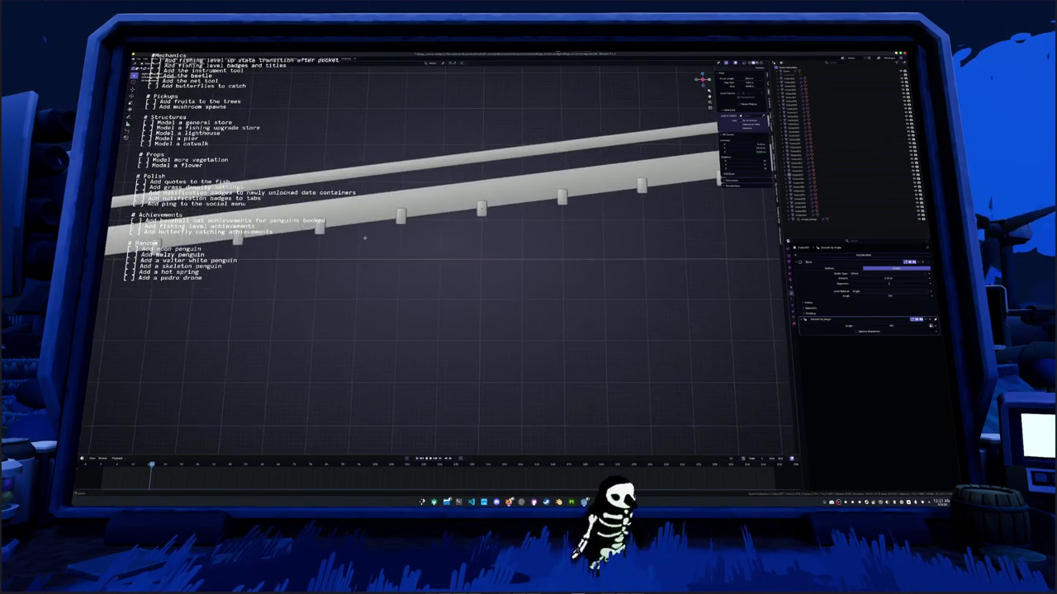
Leave local view to show the whole pier, checking it from front and top views
{"action": "key", "text": "KP_Divide"}
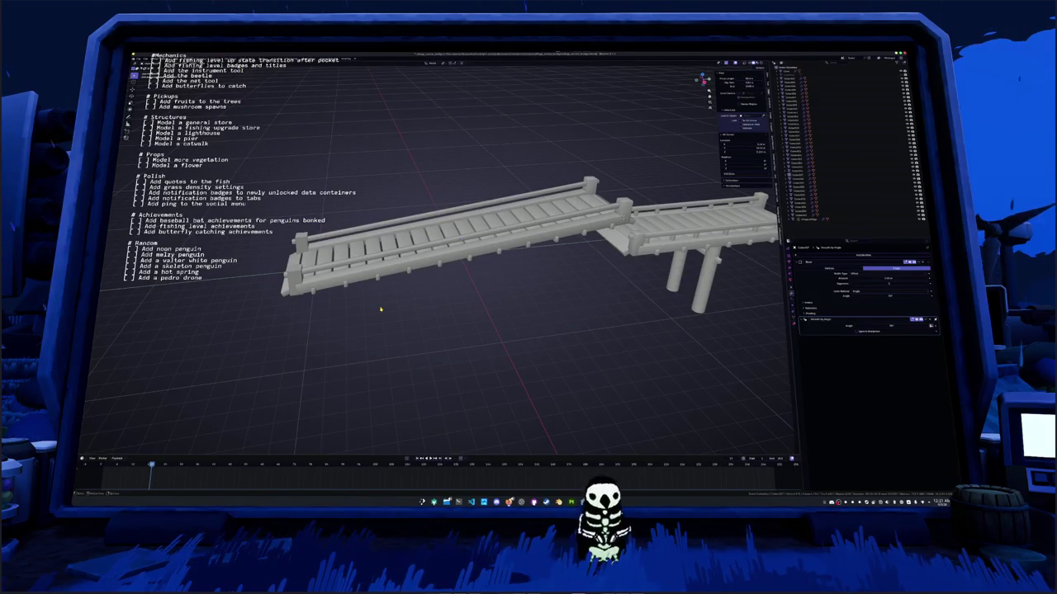
{"action": "key", "text": "KP_1"}
{"action": "key", "text": "KP_7"}
Add a new mesh cube beside the deck railing's upper corner and view it from the front
{"action": "key", "text": "KP_1"}
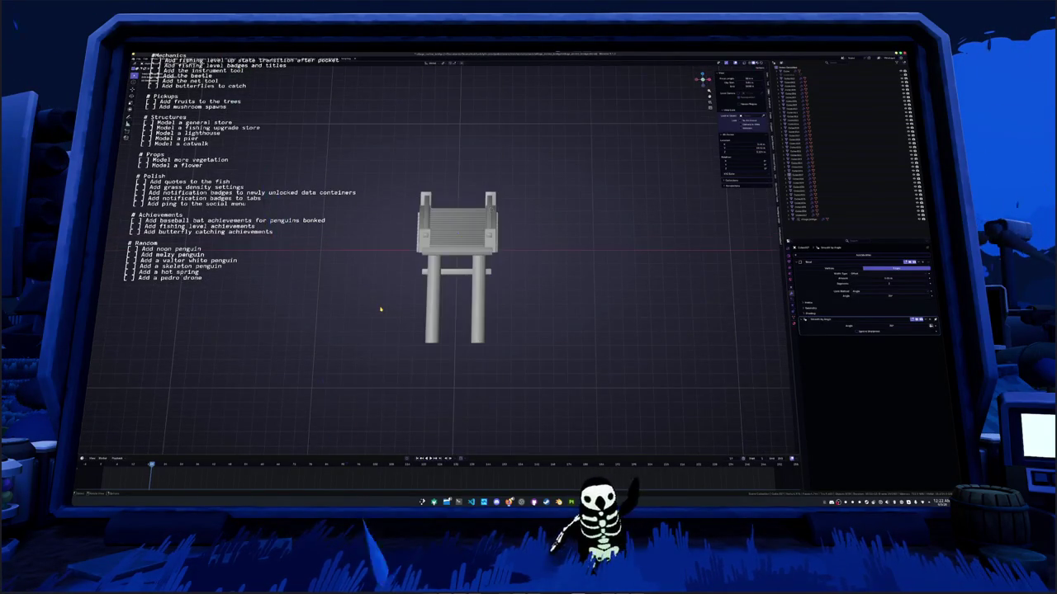
{"action": "mouse_move", "coordinate": [403, 307]}
{"action": "left_mouse_down"}
{"action": "mouse_move", "coordinate": [441, 336]}
{"action": "mouse_move", "coordinate": [439, 380]}
{"action": "mouse_move", "coordinate": [440, 361]}
{"action": "mouse_move", "coordinate": [411, 344]}
{"action": "mouse_move", "coordinate": [286, 340]}
{"action": "mouse_move", "coordinate": [362, 354]}
{"action": "mouse_move", "coordinate": [363, 284]}
{"action": "left_mouse_up"}
{"action": "scroll", "coordinate": [429, 320], "scroll_direction": "up", "scroll_amount": 3}
{"action": "left_click", "coordinate": [805, 171]}
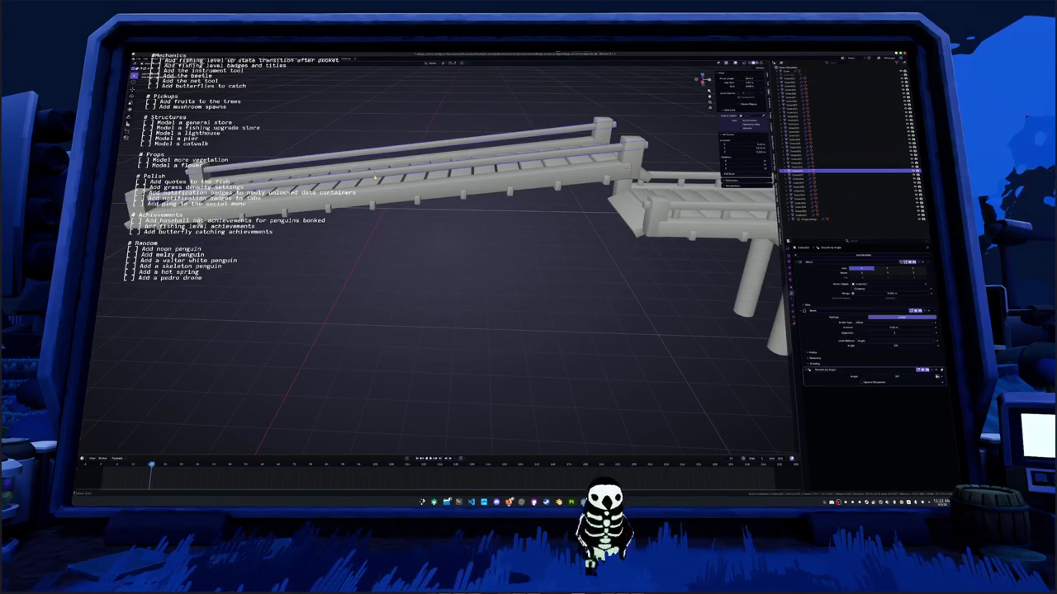
{"action": "key", "text": "shift+a"}
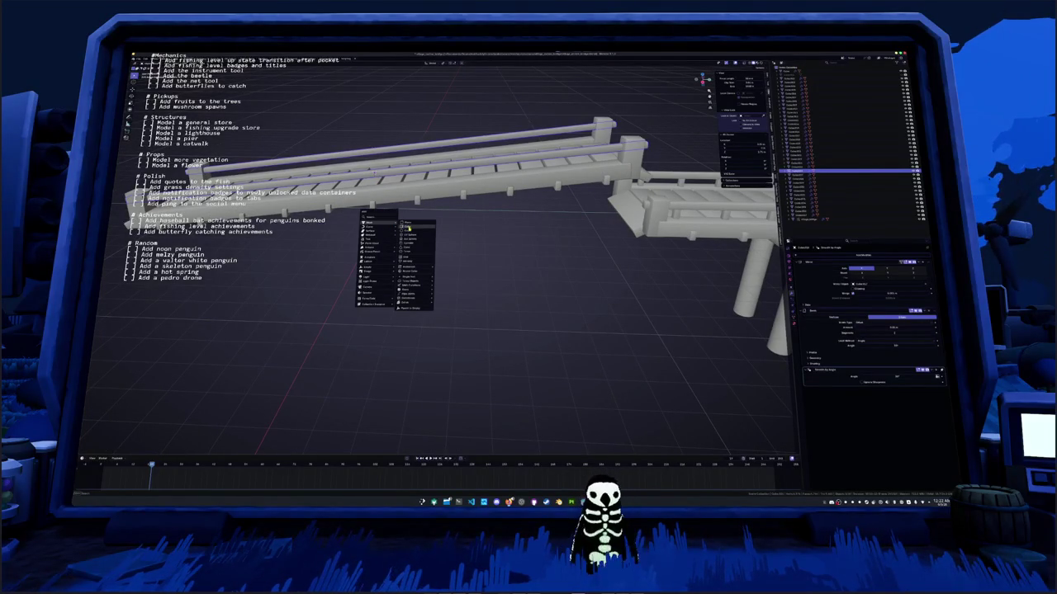
{"action": "left_click", "coordinate": [408, 227]}
{"action": "key", "text": "KP_1"}
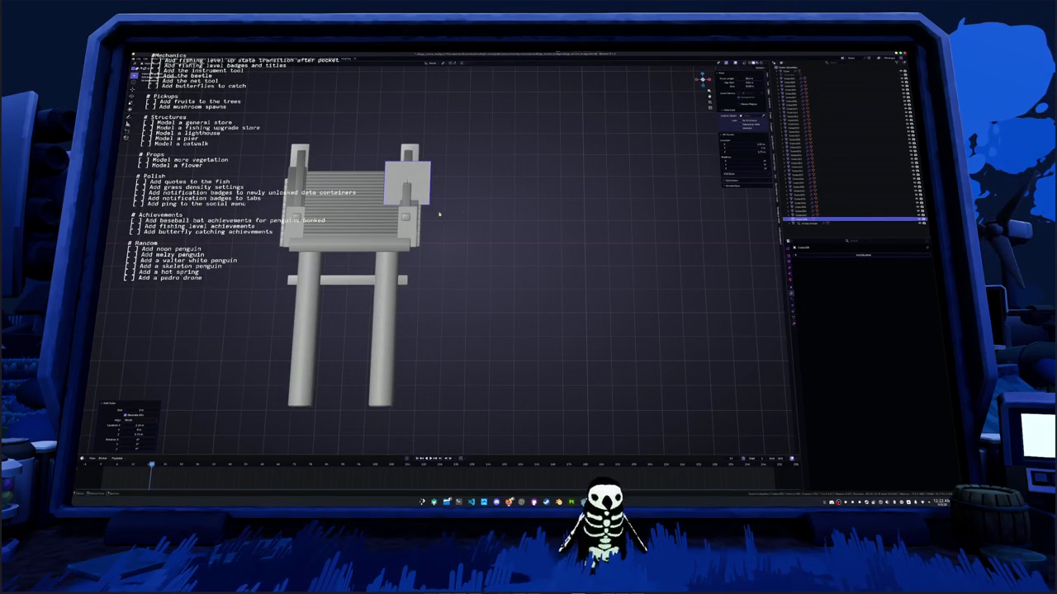
Shrink the new cube and check it from front, side and top views
{"action": "key", "text": "s"}
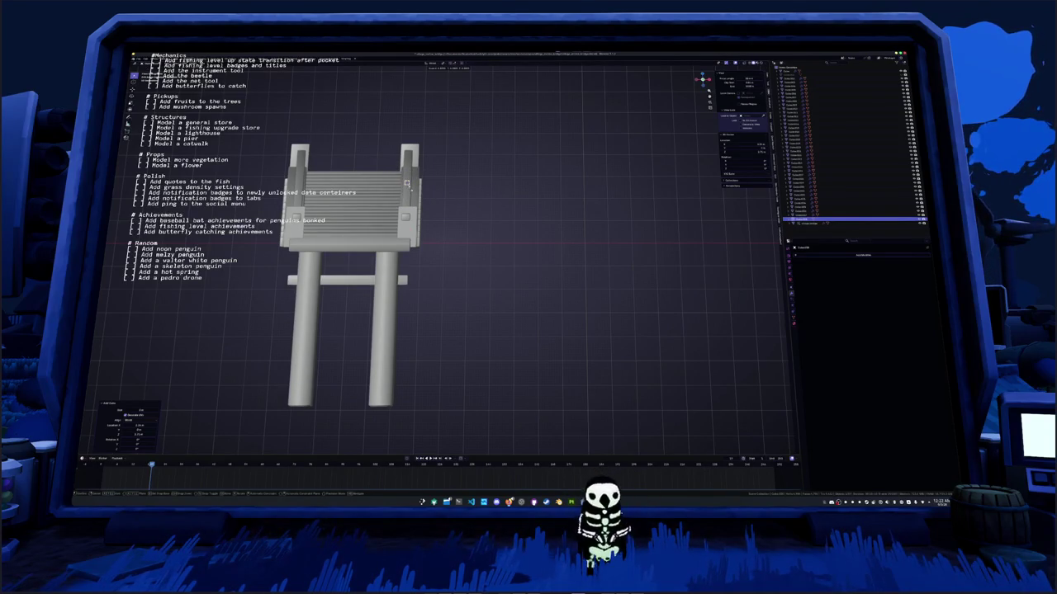
{"action": "left_click", "coordinate": [407, 182]}
{"action": "mouse_move", "coordinate": [407, 182]}
{"action": "left_mouse_down"}
{"action": "mouse_move", "coordinate": [435, 265]}
{"action": "mouse_move", "coordinate": [412, 266]}
{"action": "left_mouse_up"}
{"action": "scroll", "coordinate": [435, 264], "scroll_direction": "down", "scroll_amount": 2}
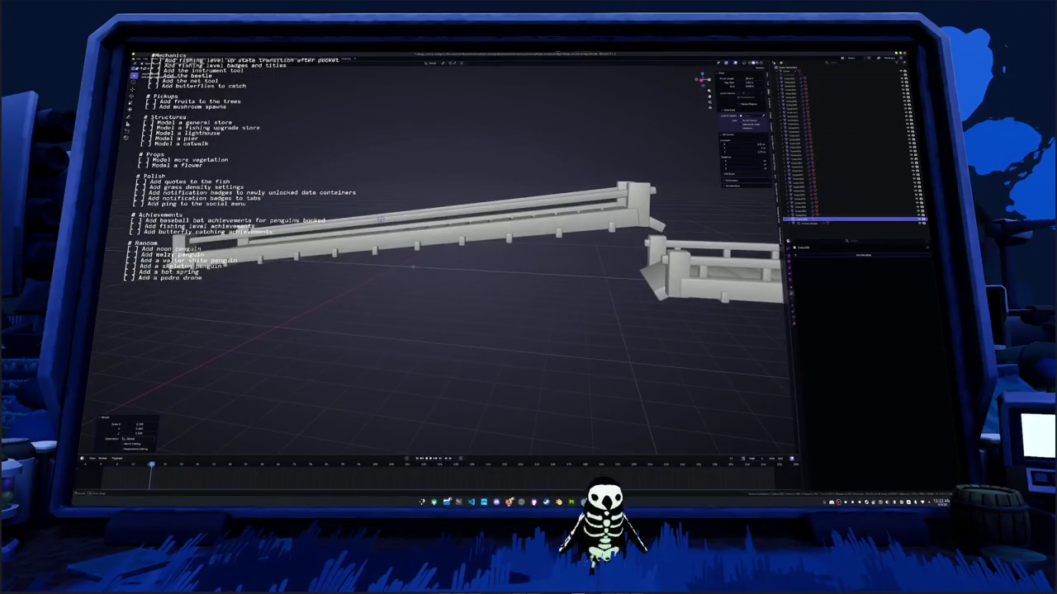
{"action": "key", "text": "KP_1"}
{"action": "key", "text": "KP_3"}
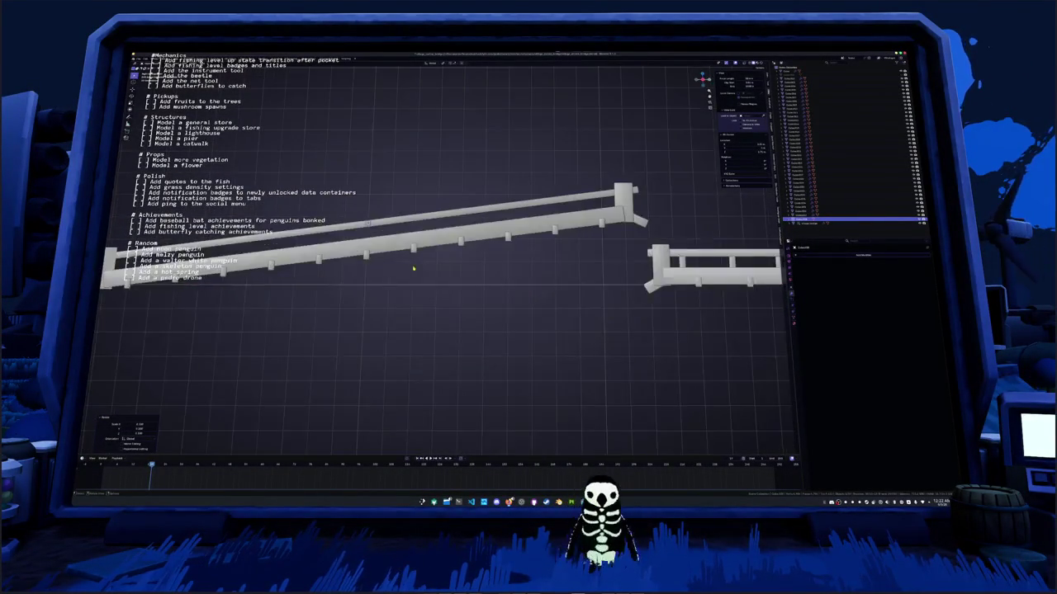
{"action": "key", "text": "KP_8"}
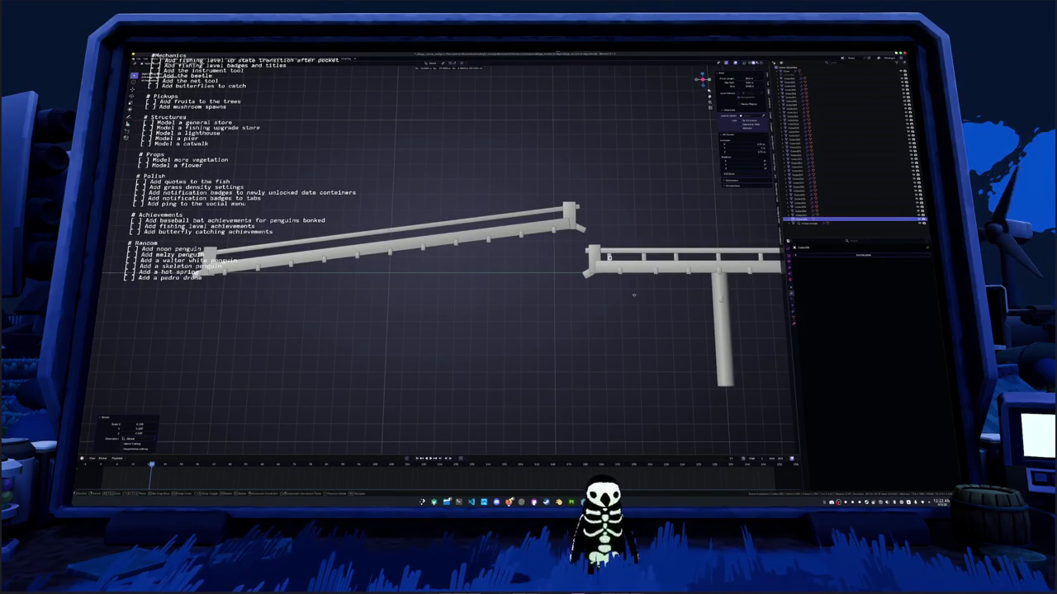
{"action": "key", "text": "KP_4"}
{"action": "scroll", "coordinate": [544, 290], "scroll_direction": "up", "scroll_amount": 3}
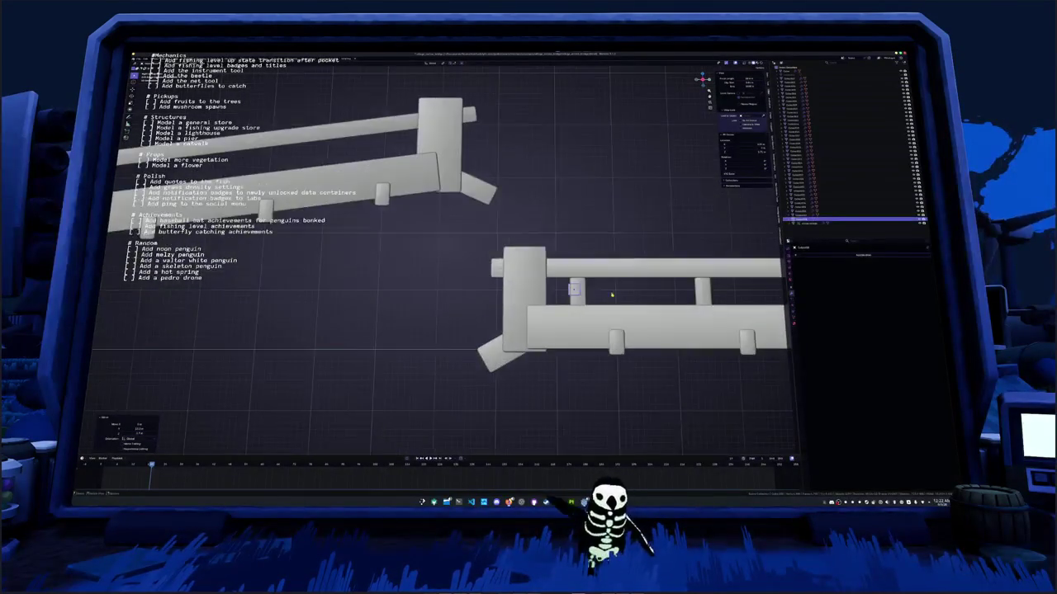
Rescale the small cube twice into upright post proportions
{"action": "key", "text": "s"}
{"action": "left_click", "coordinate": [545, 291]}
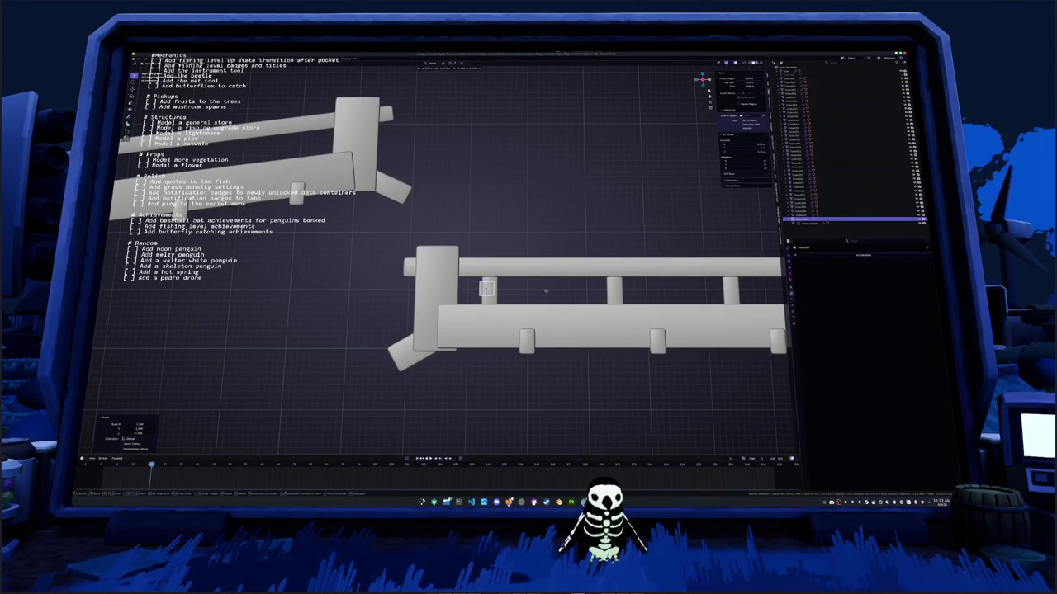
{"action": "key", "text": "s"}
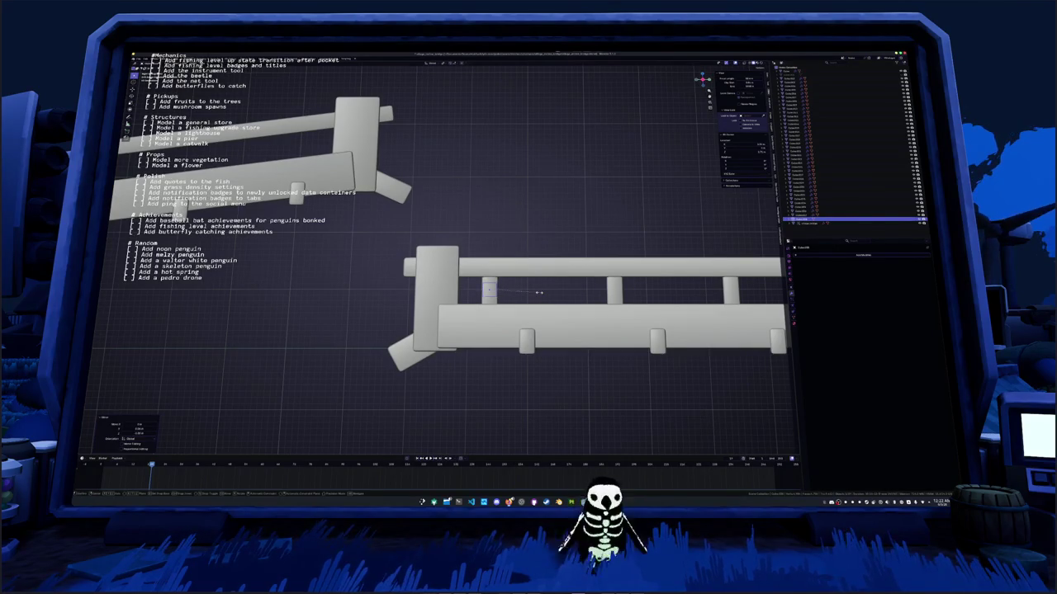
{"action": "left_click", "coordinate": [537, 292]}
{"action": "scroll", "coordinate": [528, 289], "scroll_direction": "down", "scroll_amount": 5}
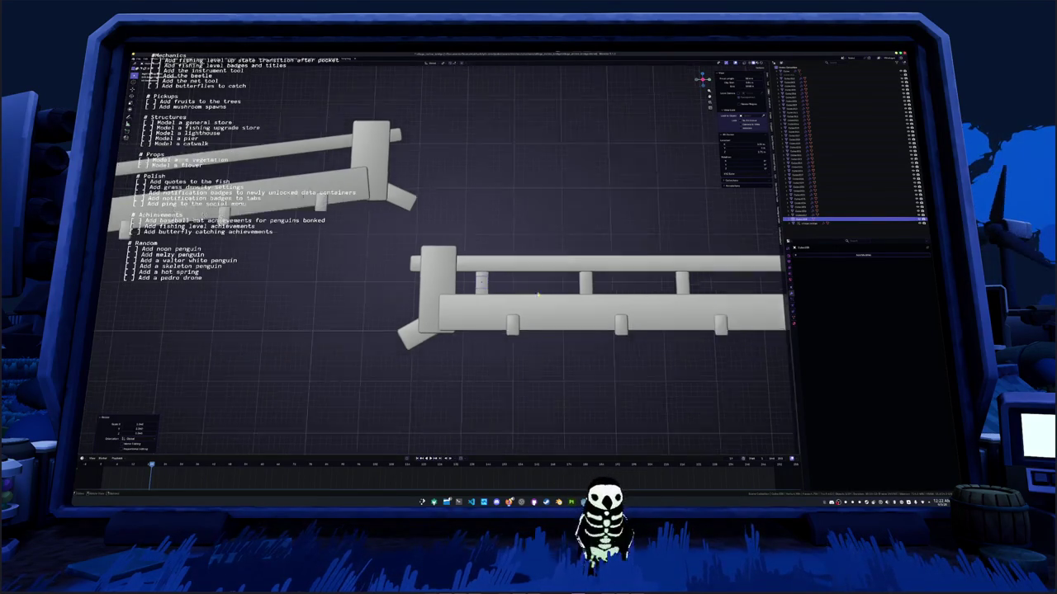
{"action": "scroll", "coordinate": [513, 283], "scroll_direction": "up", "scroll_amount": 4}
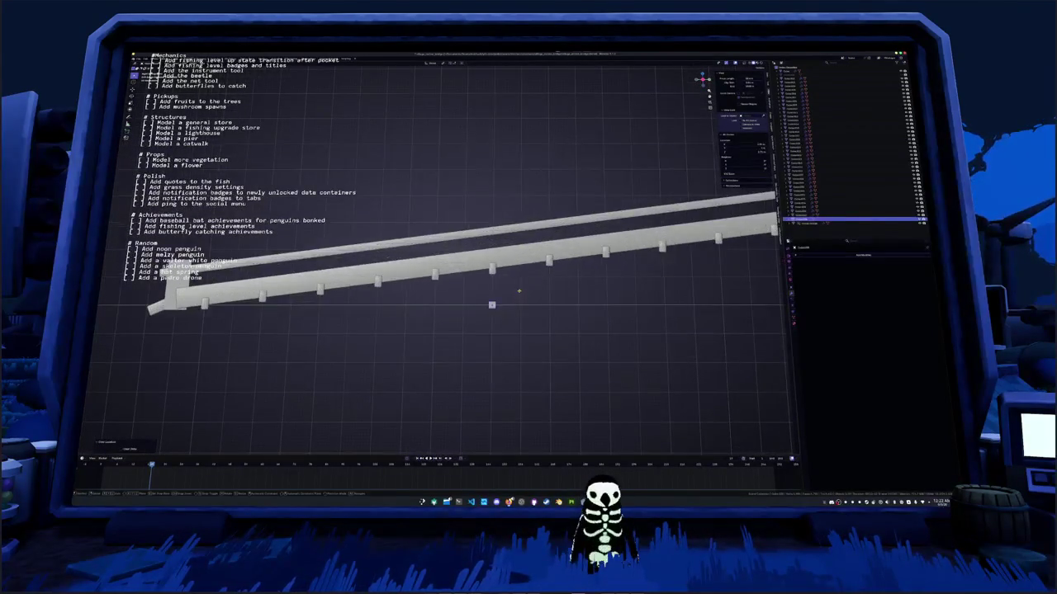
{"action": "scroll", "coordinate": [520, 250], "scroll_direction": "up", "scroll_amount": 2}
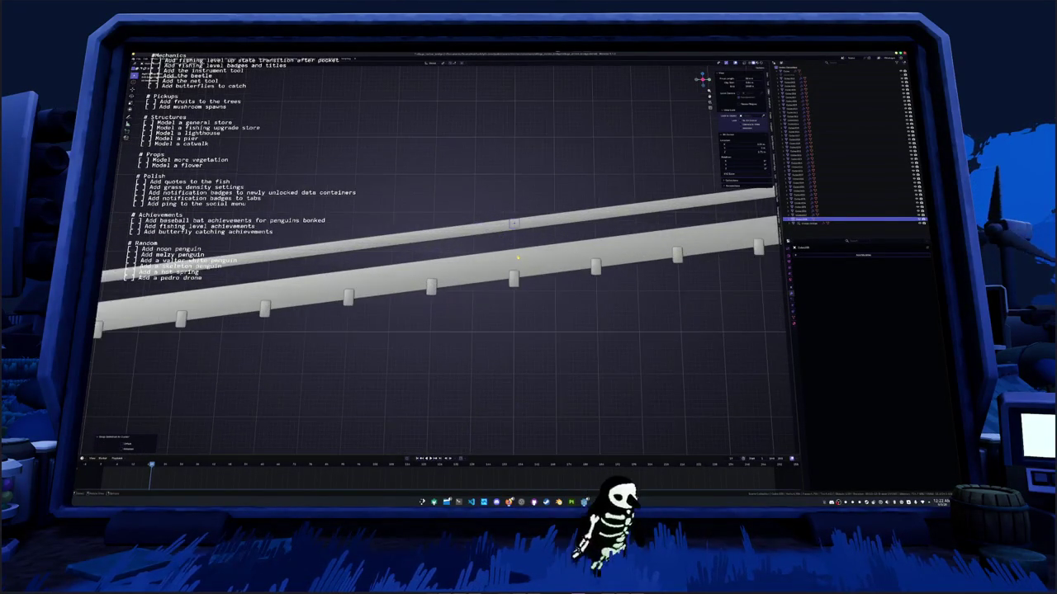
Raise the post along Z until it sits between the walkway's handrail and base
{"action": "key", "text": "g"}
{"action": "key", "text": "z"}
{"action": "key", "text": "Return"}
{"action": "key", "text": "g"}
{"action": "key", "text": "z"}
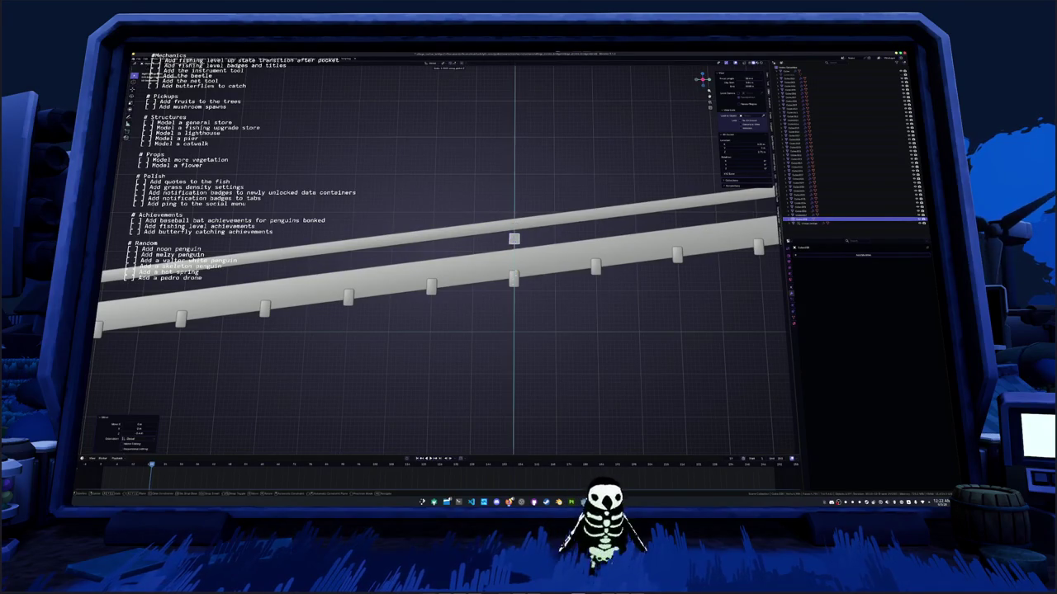
{"action": "key", "text": "Return"}
{"action": "key", "text": "g"}
{"action": "key", "text": "z"}
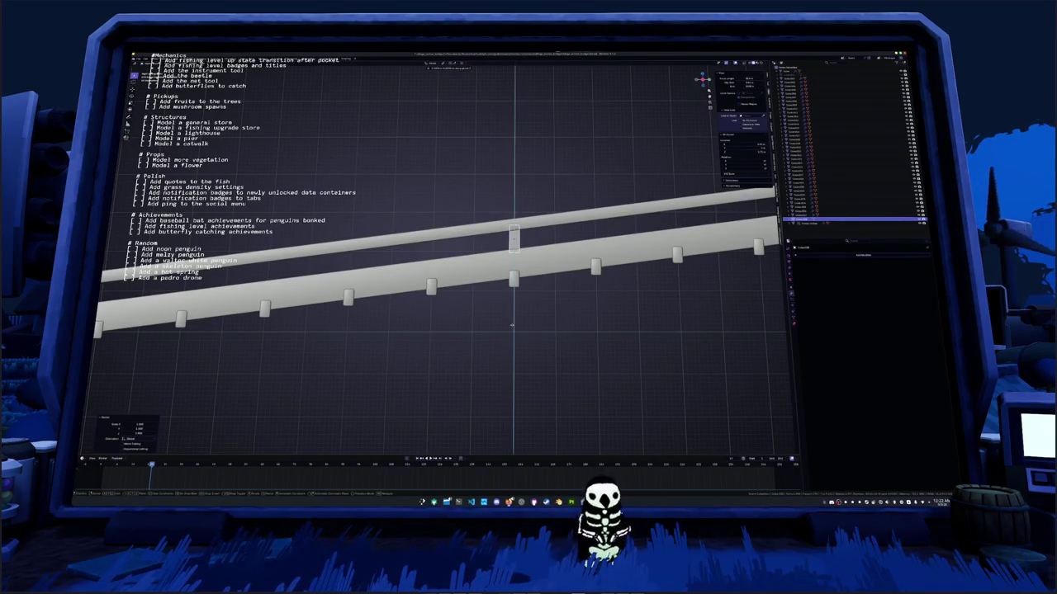
{"action": "key", "text": "Return"}
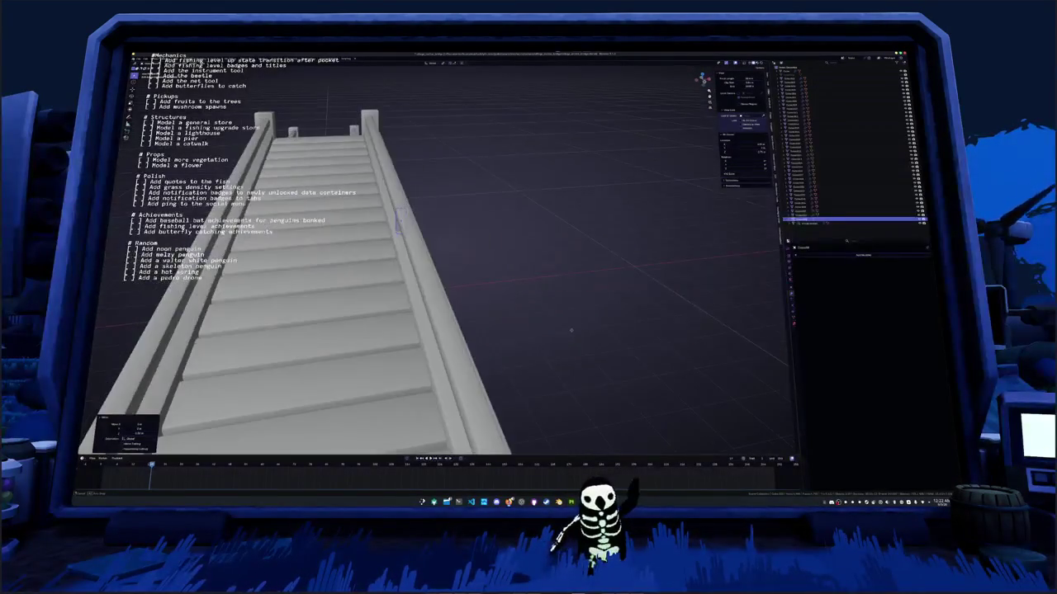
Duplicate the post and place the copy along the sloped handrail
{"action": "left_click_drag", "start_coordinate": [580, 327], "coordinate": [521, 309]}
{"action": "key", "text": "KP_1"}
{"action": "scroll", "coordinate": [516, 305], "scroll_direction": "down", "scroll_amount": 2}
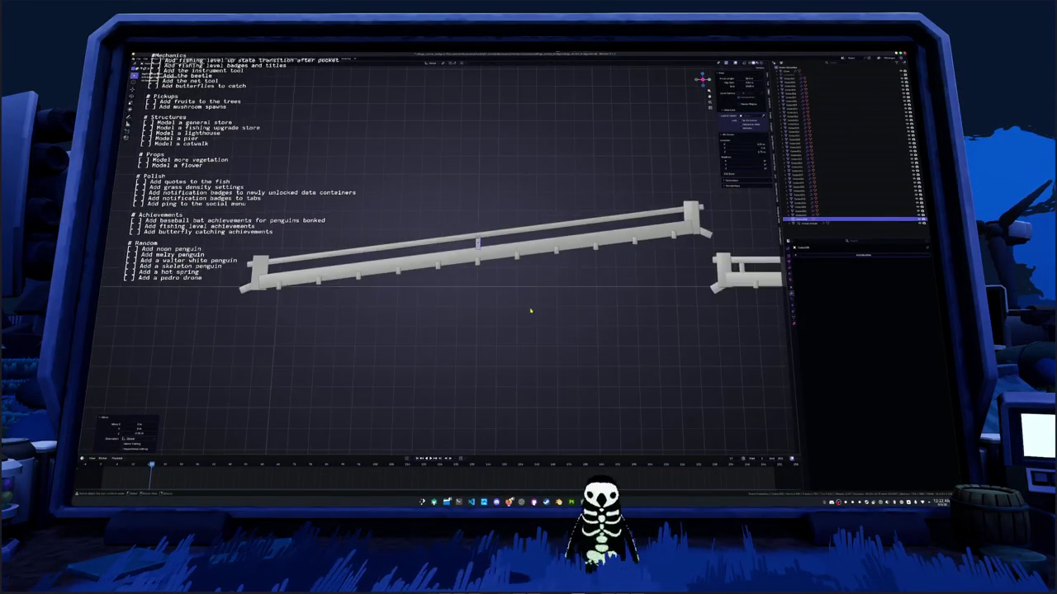
{"action": "scroll", "coordinate": [528, 307], "scroll_direction": "down", "scroll_amount": 2}
{"action": "key", "text": "KP_5"}
{"action": "left_click_drag", "start_coordinate": [423, 292], "coordinate": [452, 308]}
{"action": "key", "text": "shift+d"}
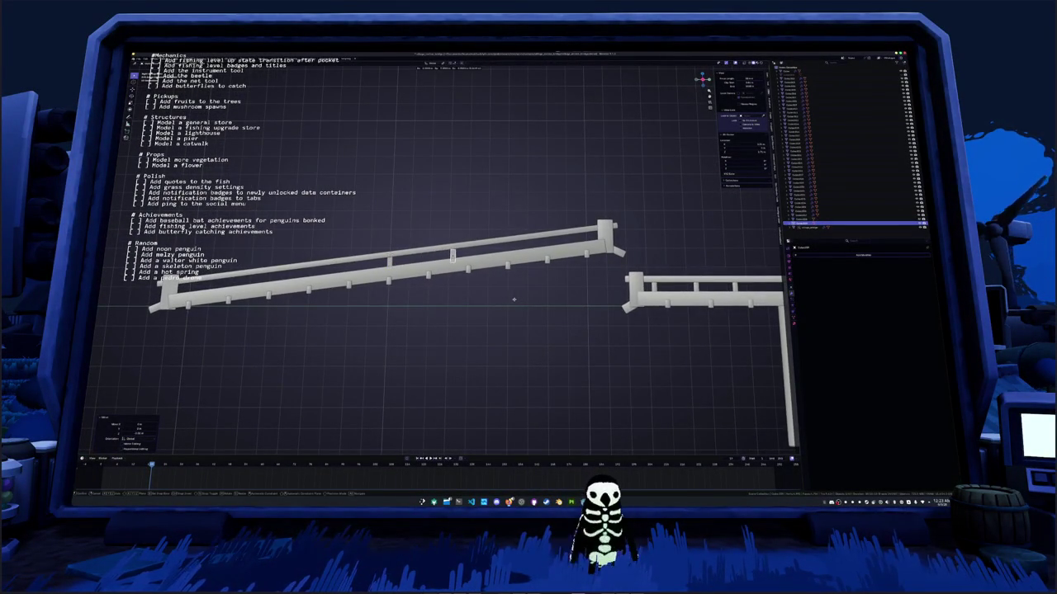
{"action": "left_click", "coordinate": [512, 298]}
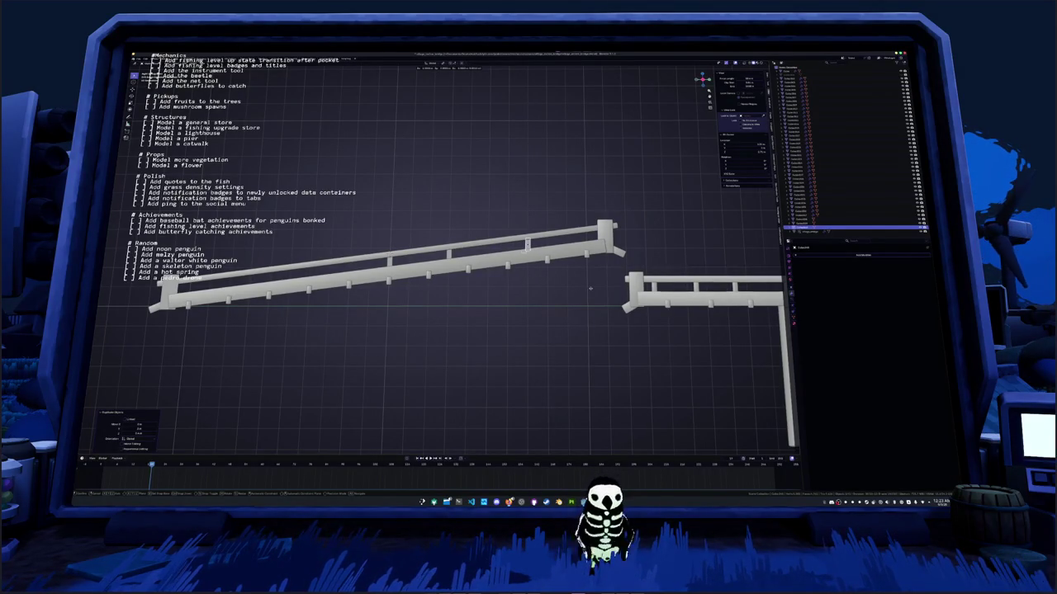
Place two more post copies further along the sloped rail
{"action": "key", "text": "shift+d"}
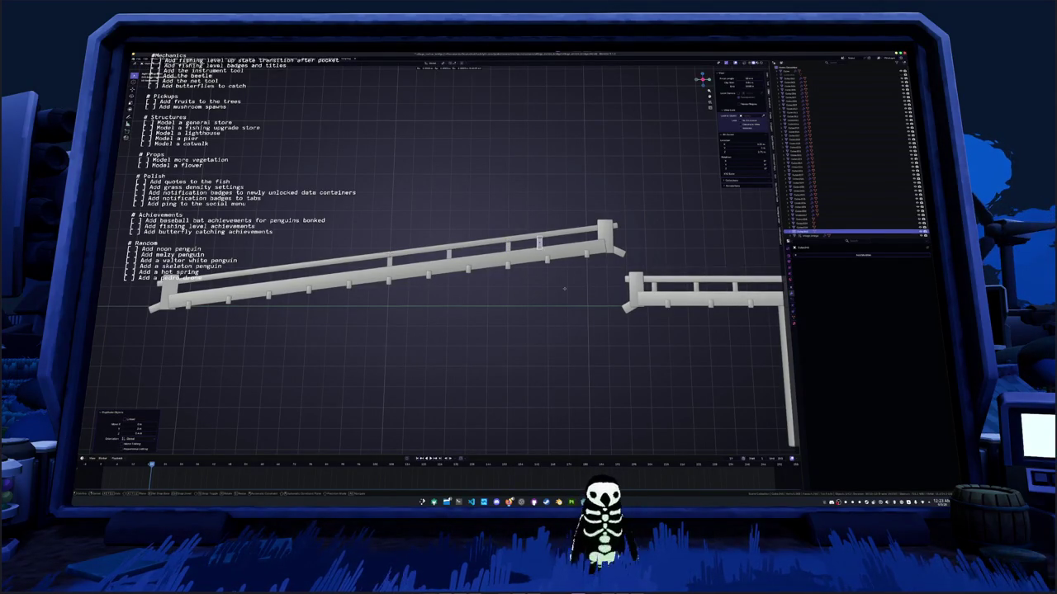
{"action": "left_click", "coordinate": [591, 285]}
{"action": "left_click", "coordinate": [592, 285]}
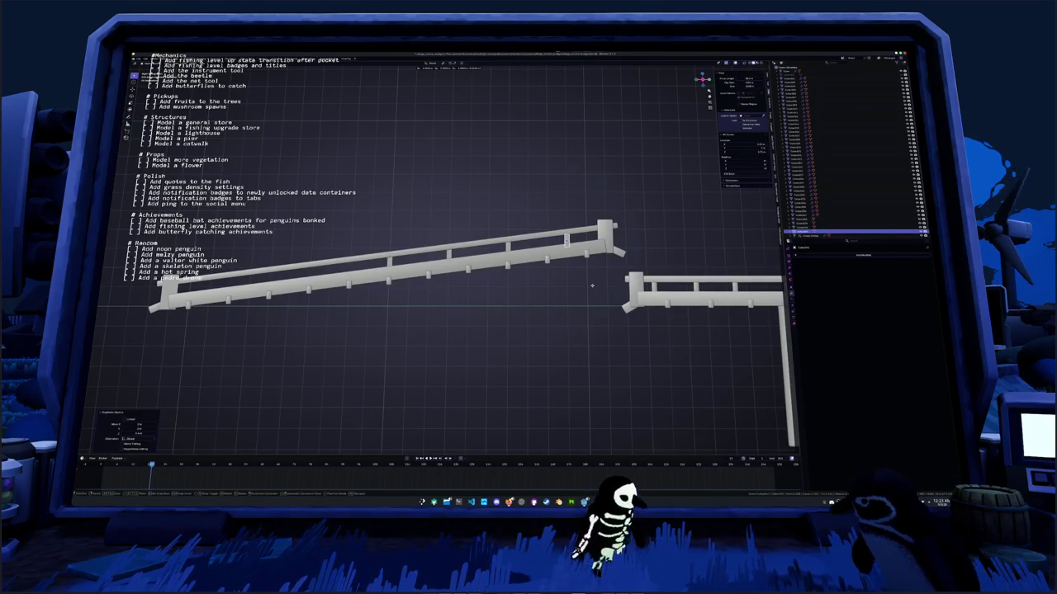
{"action": "key", "text": "shift+grave"}
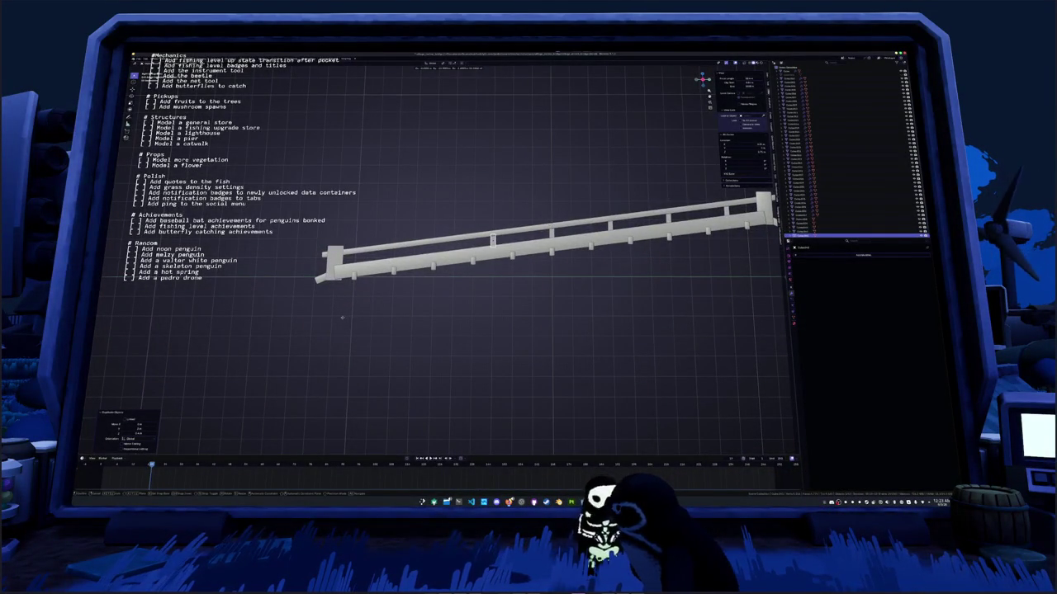
{"action": "key", "text": "w"}
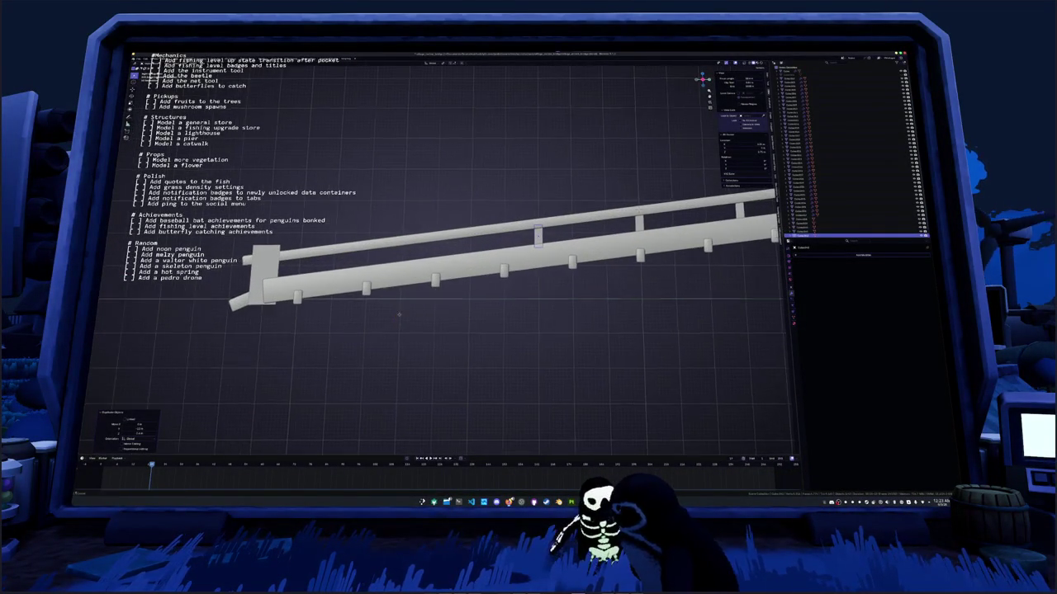
{"action": "left_click", "coordinate": [509, 302]}
{"action": "key", "text": "shift+d"}
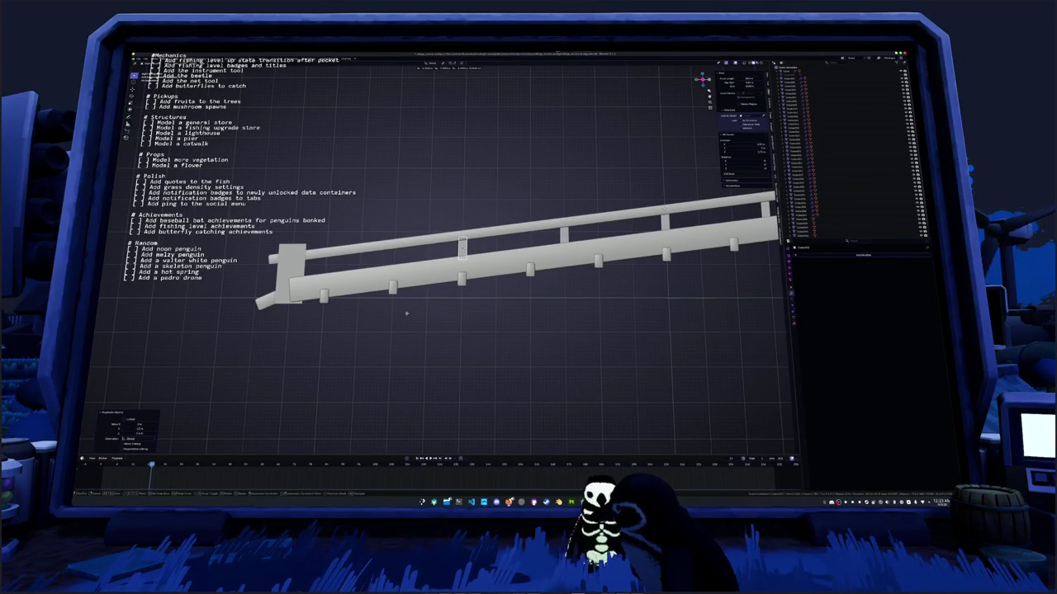
{"action": "scroll", "coordinate": [384, 314], "scroll_direction": "down", "scroll_amount": 2}
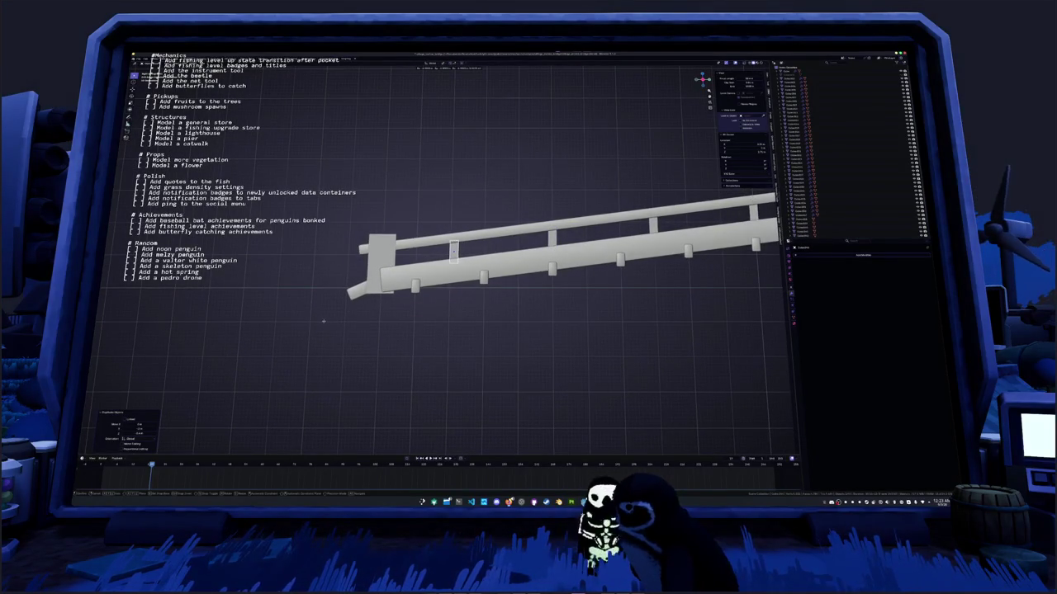
{"action": "left_click", "coordinate": [385, 314]}
{"action": "scroll", "coordinate": [488, 309], "scroll_direction": "down", "scroll_amount": 5}
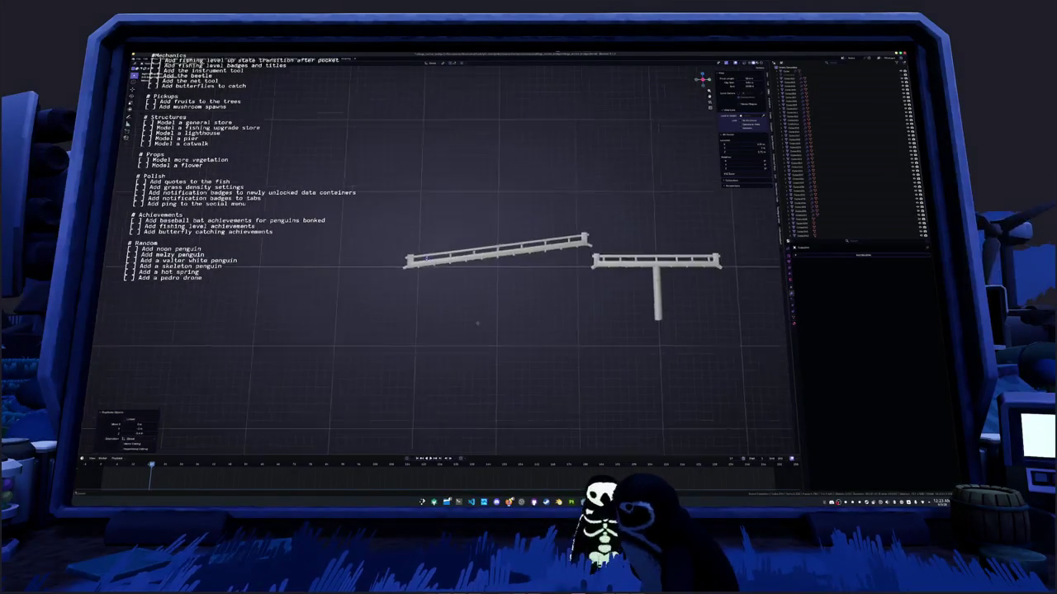
Duplicate the post six more times, spacing copies up the sloped rail to its end
{"action": "scroll", "coordinate": [467, 326], "scroll_direction": "up", "scroll_amount": 4}
{"action": "key", "text": "shift+d"}
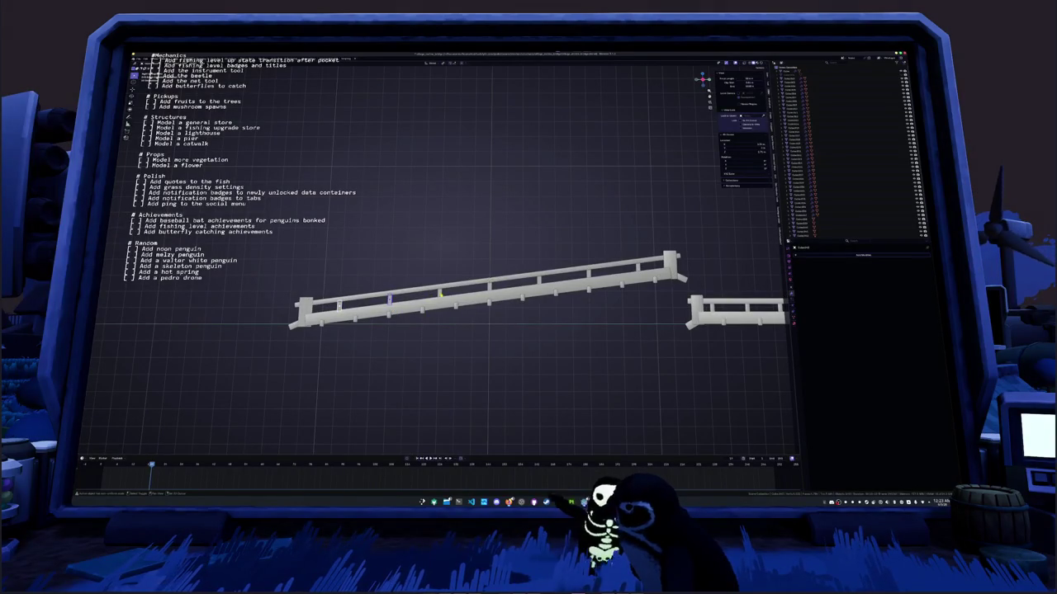
{"action": "left_click", "coordinate": [440, 293]}
{"action": "key", "text": "shift+d"}
{"action": "left_click", "coordinate": [475, 290]}
{"action": "key", "text": "shift+d"}
{"action": "left_click", "coordinate": [489, 288]}
{"action": "key", "text": "shift+d"}
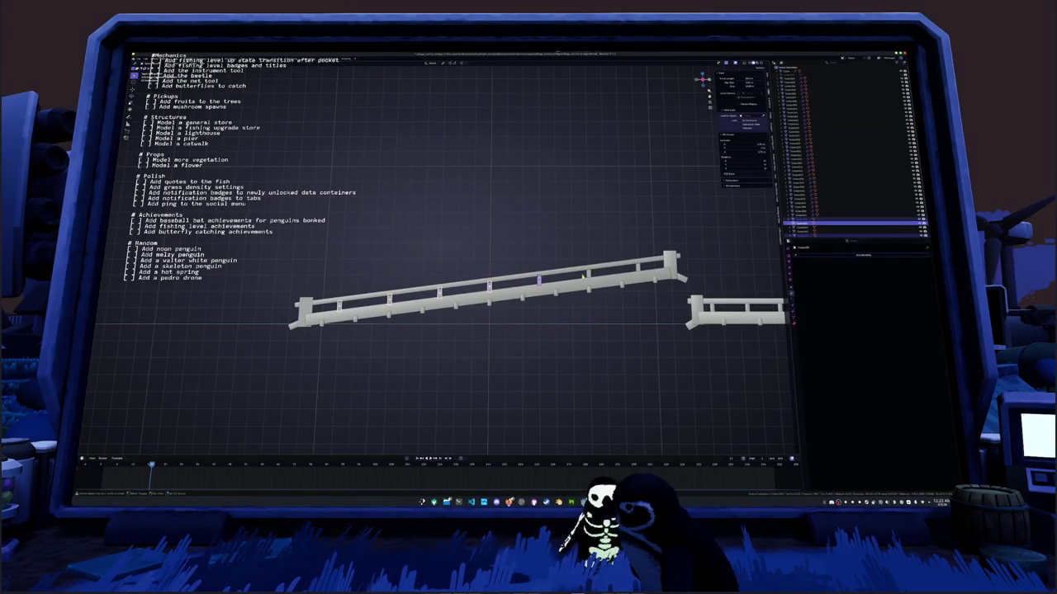
{"action": "left_click", "coordinate": [539, 281]}
{"action": "key", "text": "shift+d"}
{"action": "left_click", "coordinate": [588, 275]}
{"action": "key", "text": "shift+d"}
{"action": "left_click", "coordinate": [637, 270]}
Apply the object transforms of the sloped rail's top bar, then deselect everything
{"action": "scroll", "coordinate": [637, 270], "scroll_direction": "down", "scroll_amount": 2}
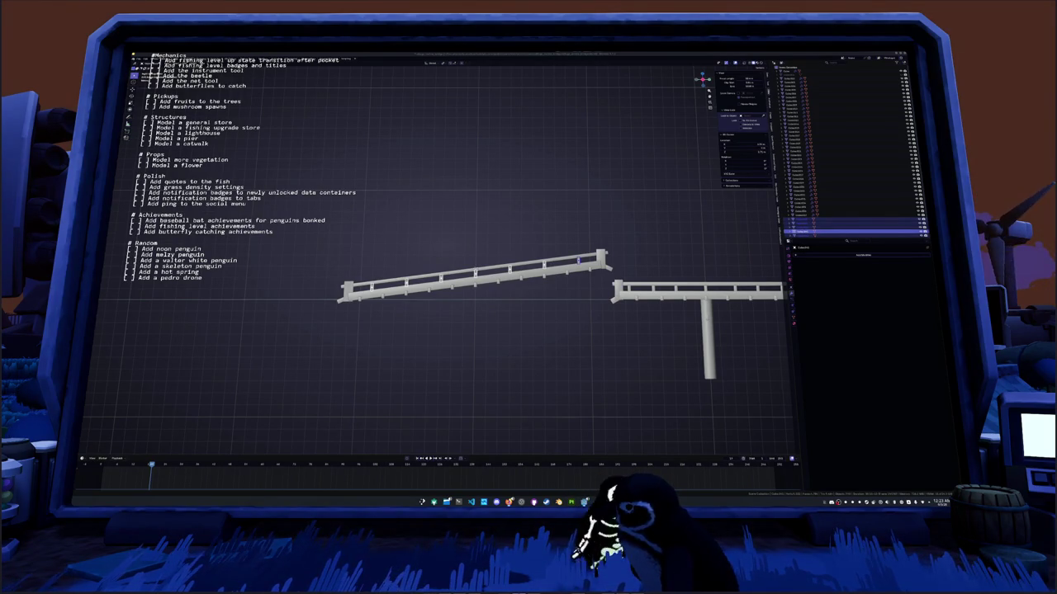
{"action": "left_click", "coordinate": [835, 258]}
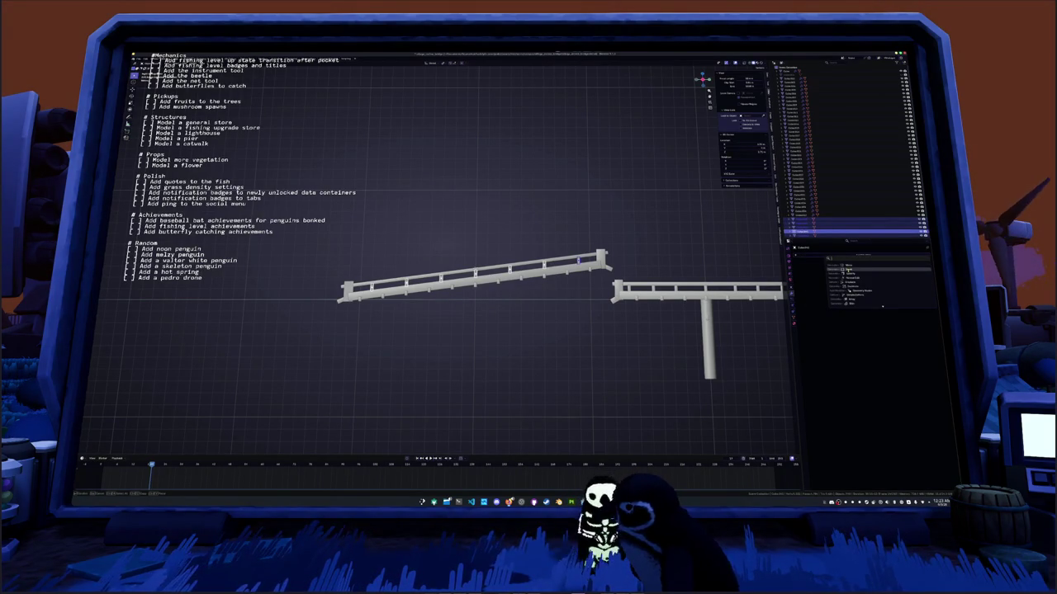
{"action": "scroll", "coordinate": [651, 263], "scroll_direction": "up", "scroll_amount": 2}
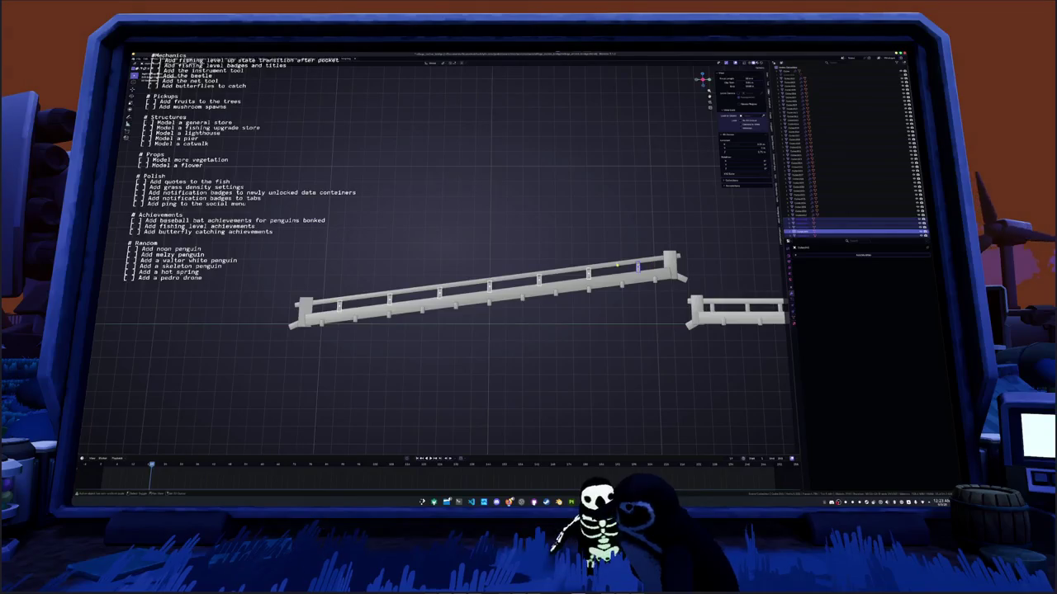
{"action": "left_click", "coordinate": [616, 265]}
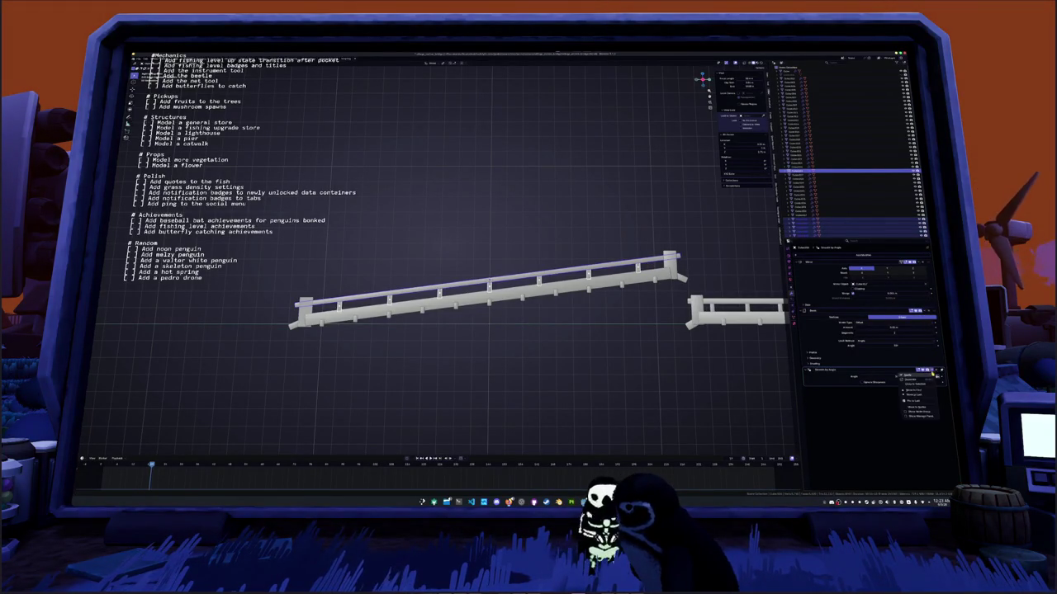
{"action": "key", "text": "ctrl+a"}
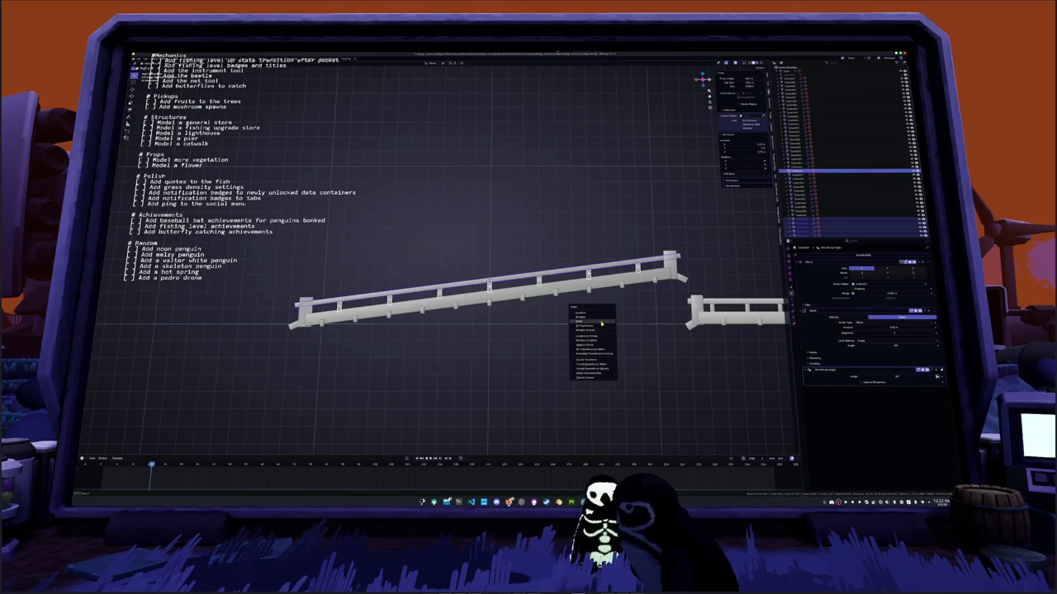
{"action": "left_click", "coordinate": [603, 326]}
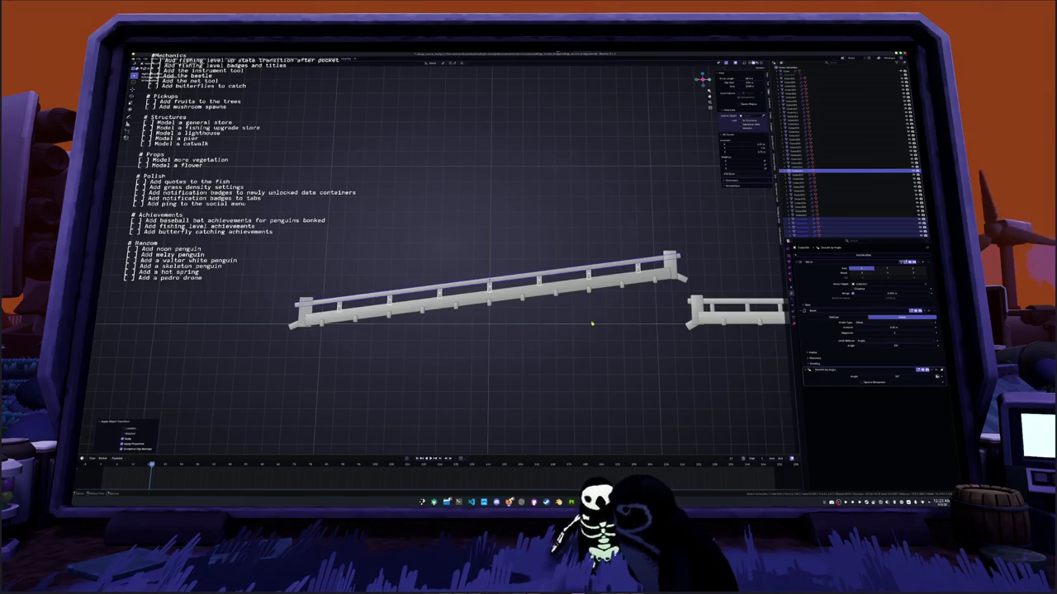
{"action": "left_click", "coordinate": [554, 345]}
{"action": "key", "text": "KP_1"}
Add a thin object below the bridge and adjust its height vertically
{"action": "mouse_move", "coordinate": [546, 318]}
{"action": "left_mouse_down"}
{"action": "mouse_move", "coordinate": [501, 124]}
{"action": "mouse_move", "coordinate": [528, 414]}
{"action": "left_mouse_up"}
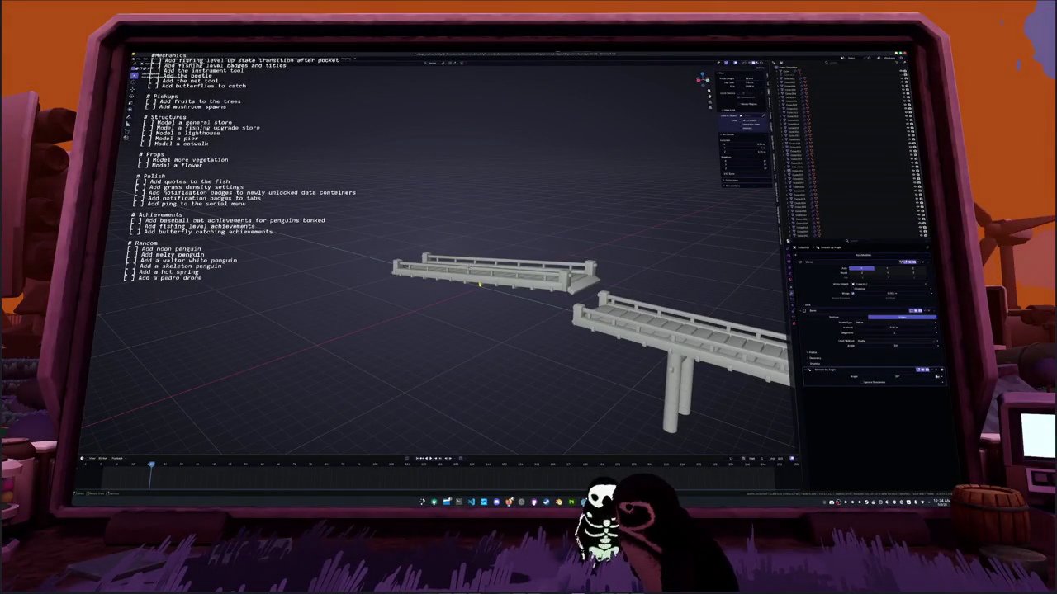
{"action": "left_click_drag", "start_coordinate": [479, 284], "coordinate": [495, 298]}
{"action": "left_click", "coordinate": [484, 310]}
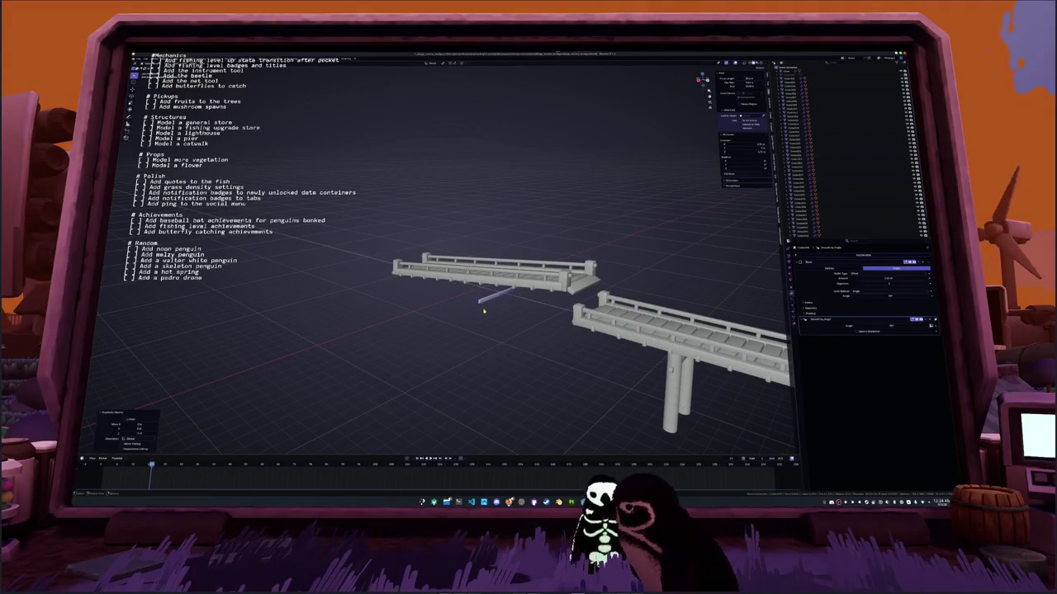
{"action": "key", "text": "KP_3"}
{"action": "key", "text": "KP_1"}
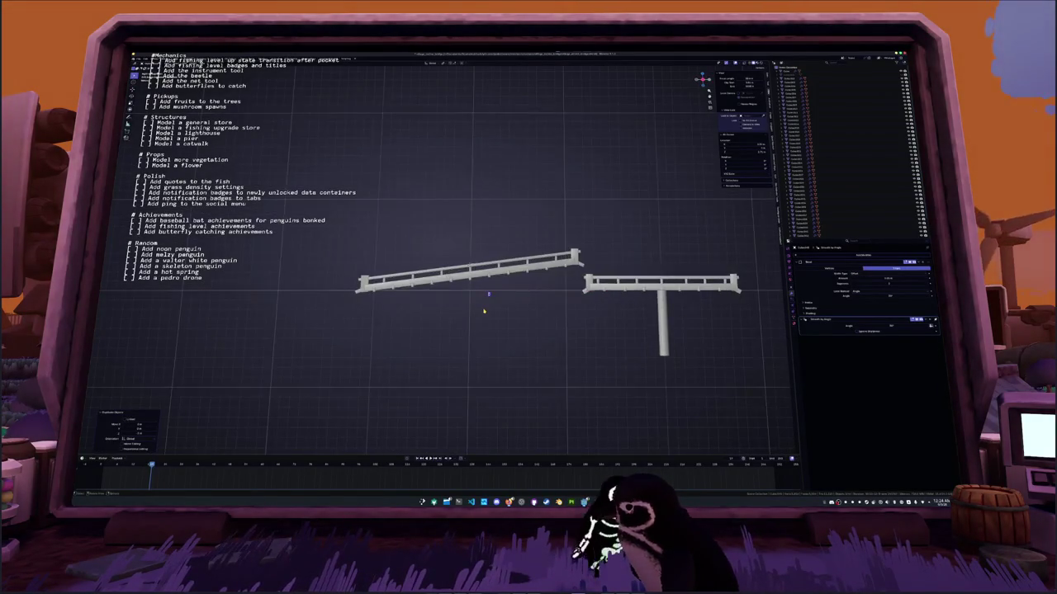
{"action": "scroll", "coordinate": [485, 310], "scroll_direction": "up", "scroll_amount": 1}
{"action": "key", "text": "g"}
{"action": "key", "text": "z"}
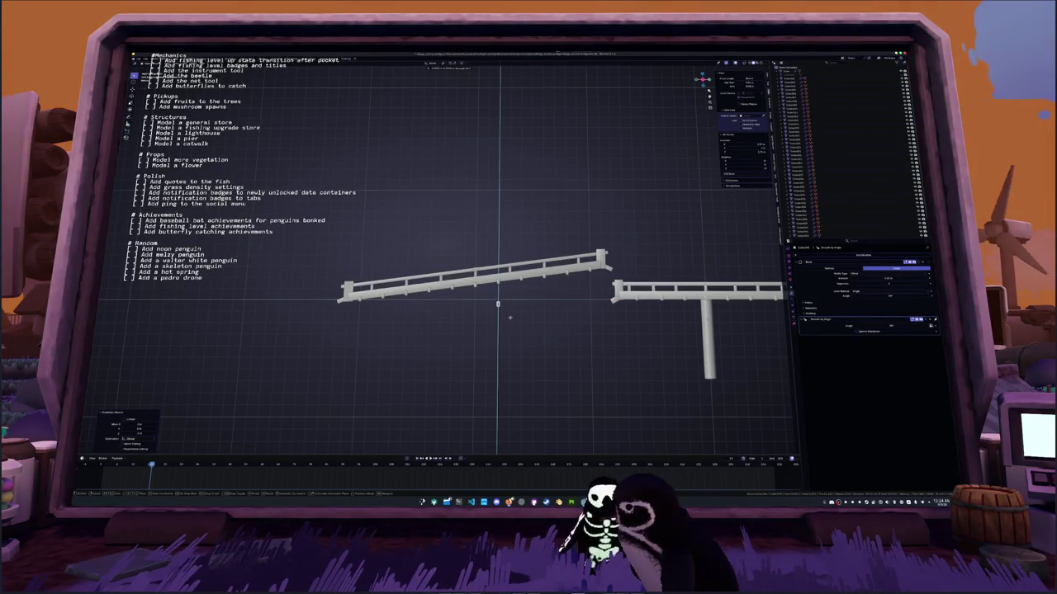
{"action": "left_click", "coordinate": [510, 317]}
Move a selected object on the rail vertically along Z
{"action": "left_click", "coordinate": [476, 288]}
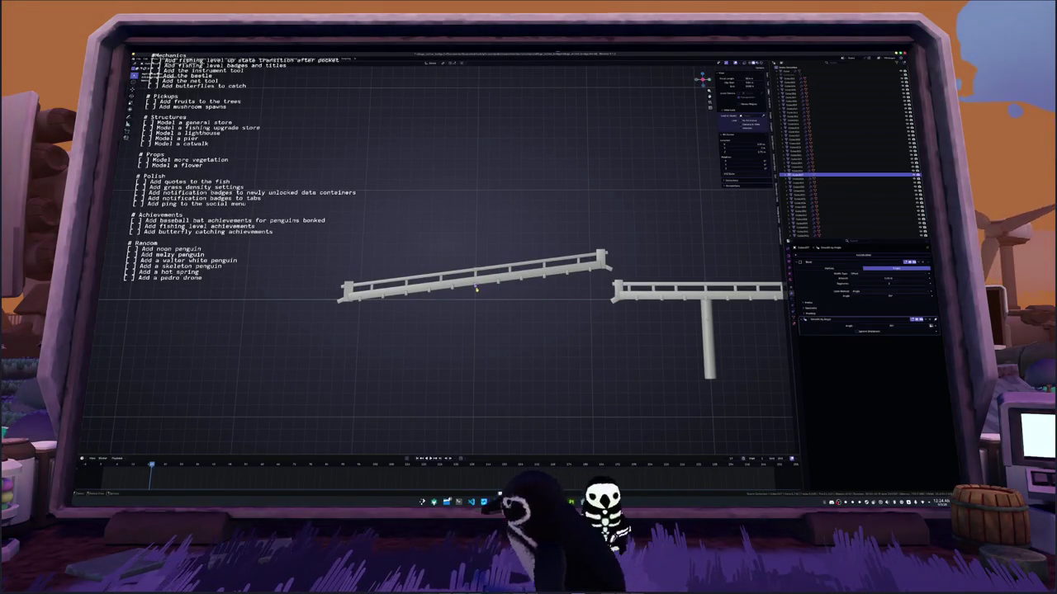
{"action": "key", "text": "g"}
{"action": "key", "text": "z"}
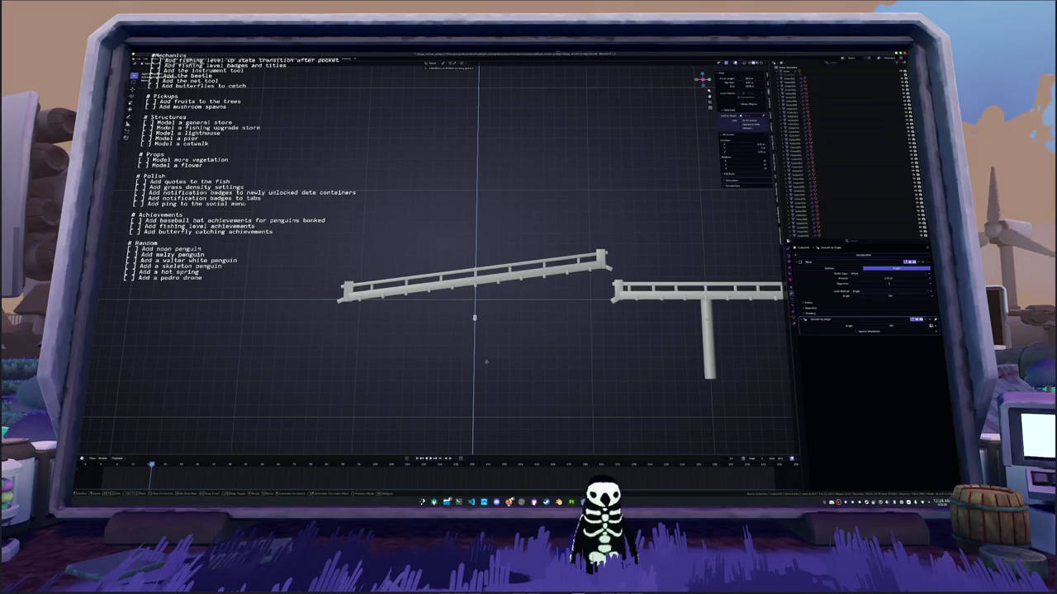
{"action": "left_click", "coordinate": [487, 369]}
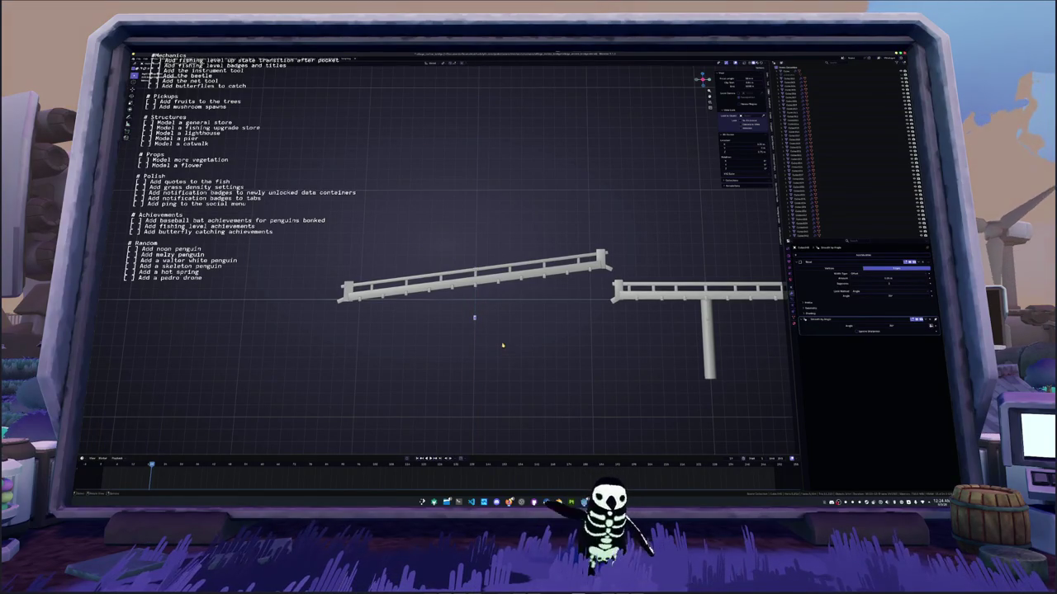
Add a mesh cylinder with a reduced vertex count for a low-poly look
{"action": "key", "text": "shift+a"}
{"action": "mouse_move", "coordinate": [501, 339]}
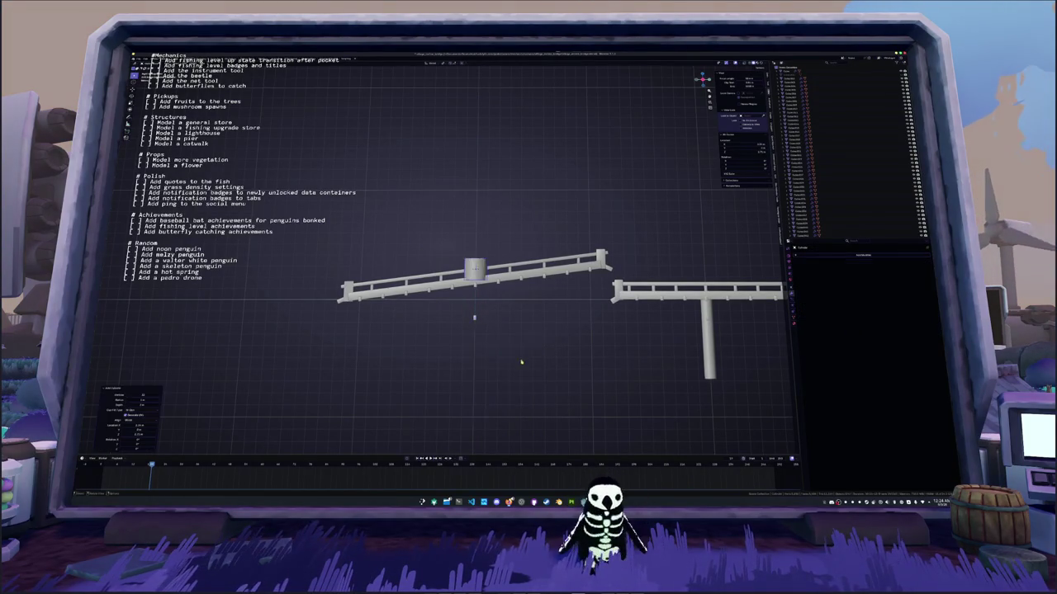
{"action": "left_click", "coordinate": [520, 361]}
{"action": "scroll", "coordinate": [546, 343], "scroll_direction": "down", "scroll_amount": 3}
{"action": "left_click", "coordinate": [142, 394]}
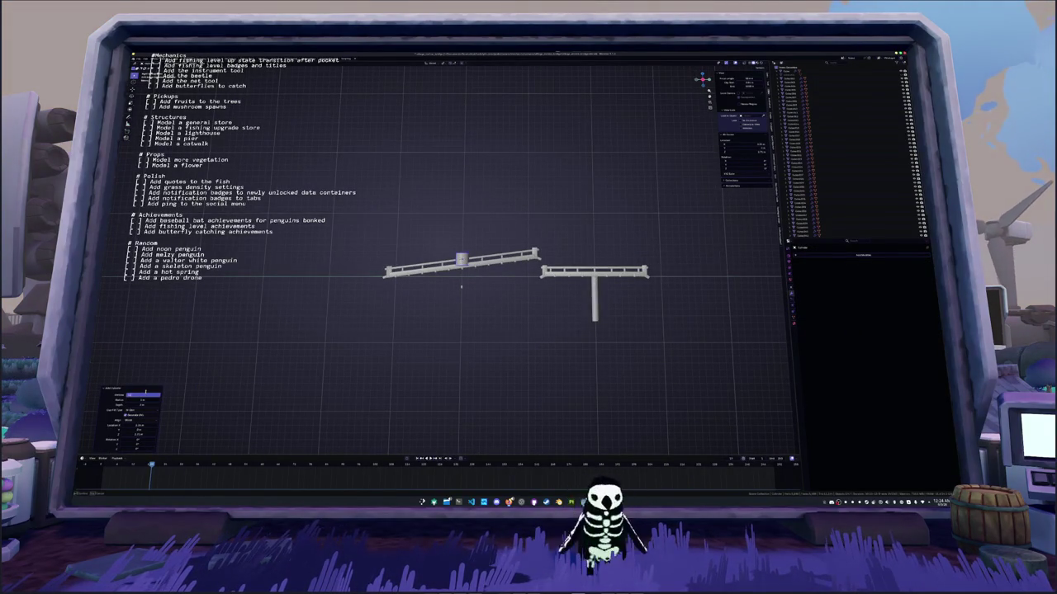
{"action": "key", "text": "Return"}
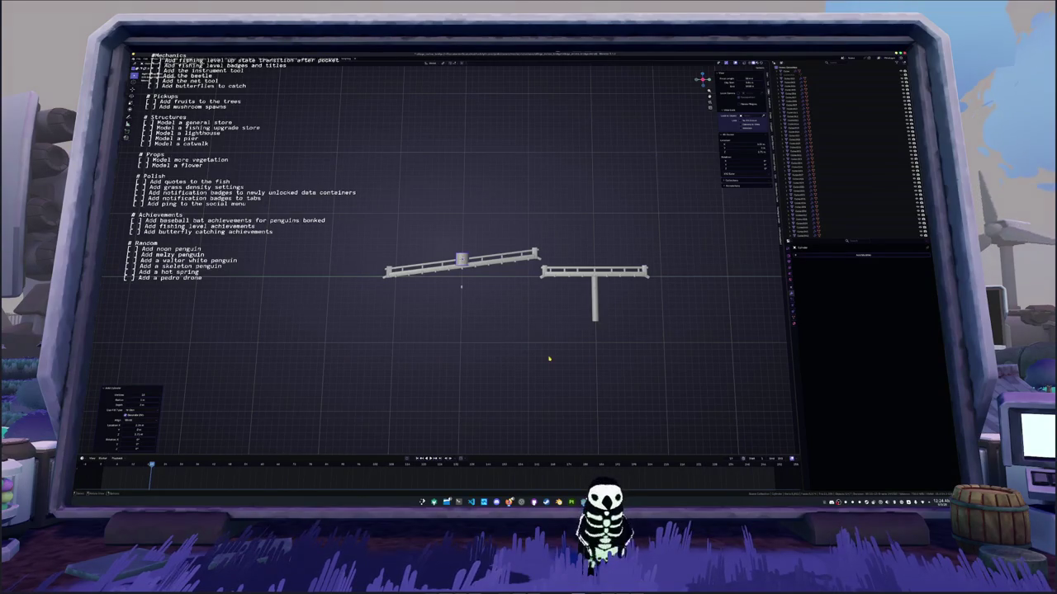
Position the cylinder and lower it along Z just under the walkway's middle
{"action": "scroll", "coordinate": [549, 359], "scroll_direction": "up", "scroll_amount": 2}
{"action": "key", "text": "g"}
{"action": "left_click", "coordinate": [702, 355]}
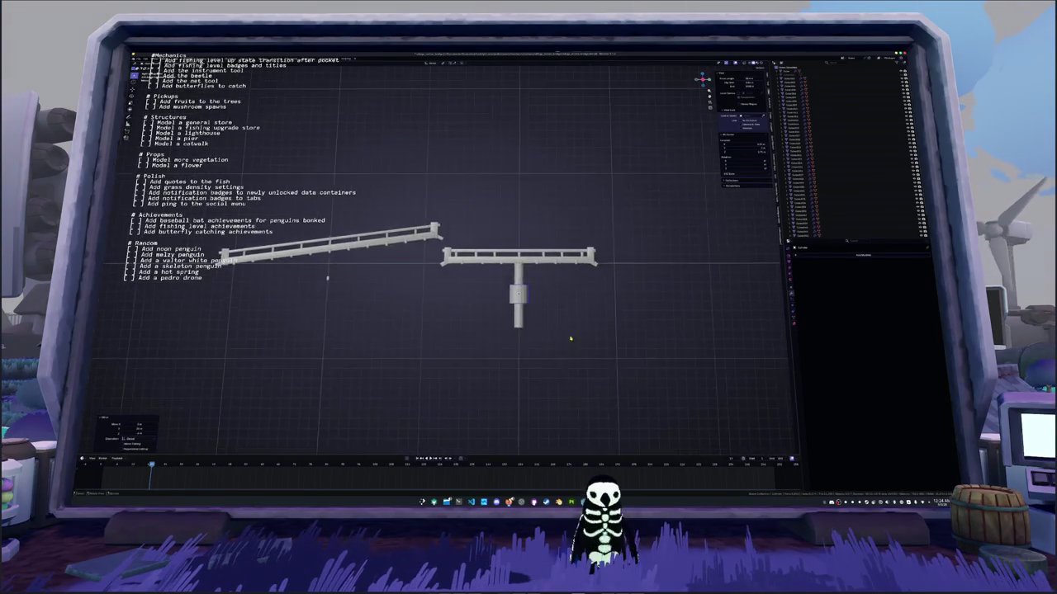
{"action": "scroll", "coordinate": [570, 339], "scroll_direction": "up", "scroll_amount": 3}
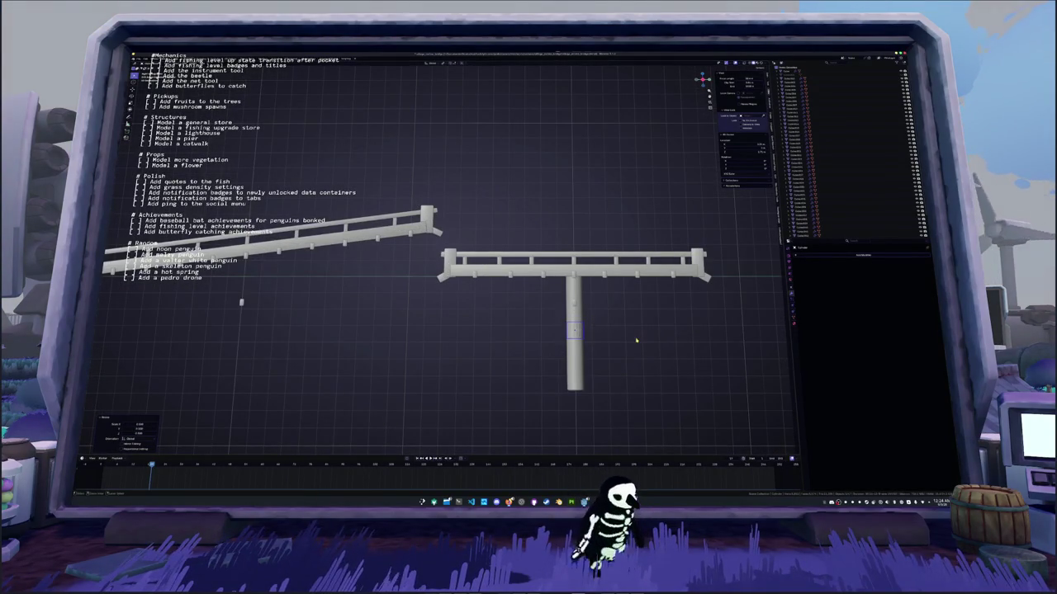
{"action": "scroll", "coordinate": [635, 339], "scroll_direction": "down", "scroll_amount": 3}
{"action": "key", "text": "KP_Decimal"}
{"action": "key", "text": "g"}
{"action": "key", "text": "z"}
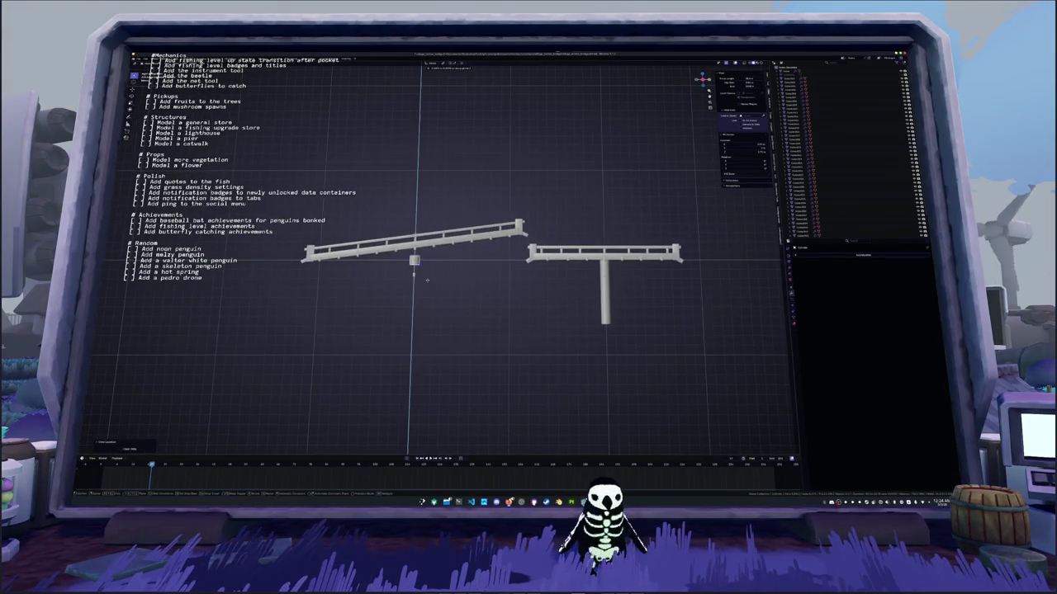
{"action": "left_click", "coordinate": [426, 288]}
{"action": "scroll", "coordinate": [422, 282], "scroll_direction": "up", "scroll_amount": 2}
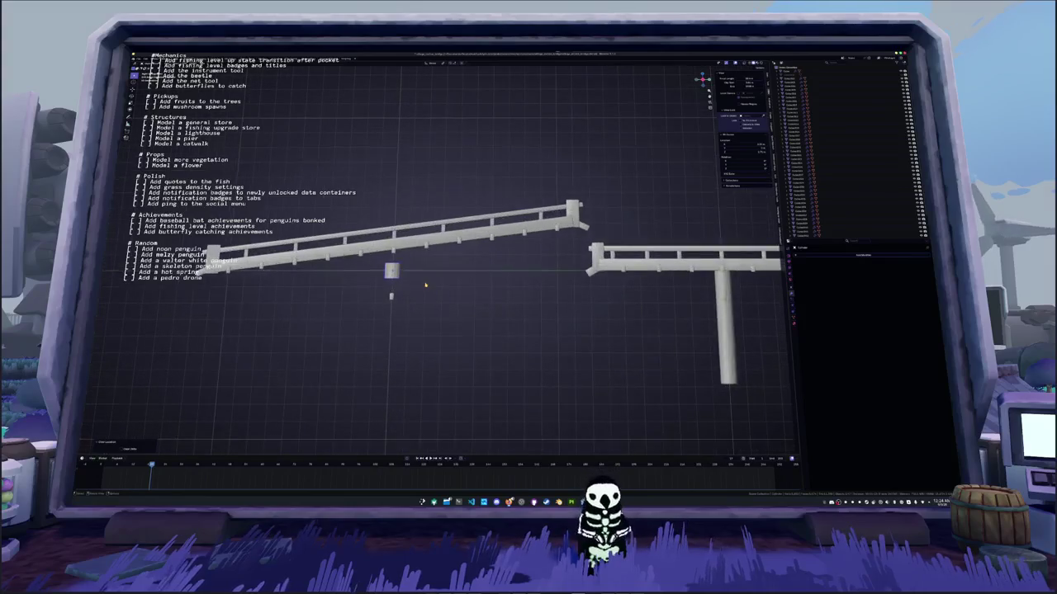
{"action": "key", "text": "grave"}
Scale the cylinder taller along its Z axis
{"action": "left_click", "coordinate": [422, 262]}
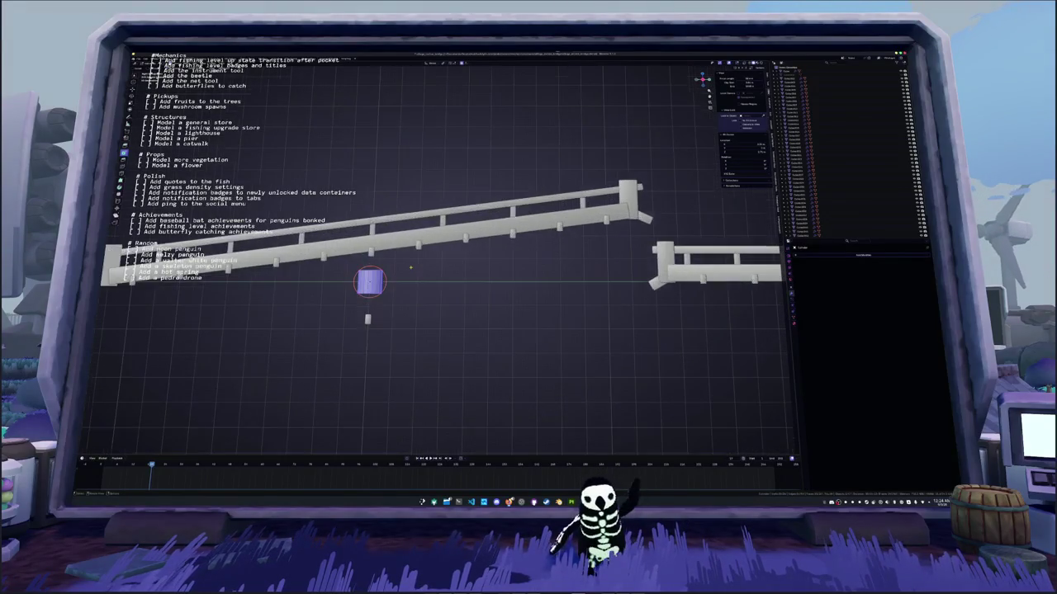
{"action": "scroll", "coordinate": [410, 267], "scroll_direction": "up", "scroll_amount": 2}
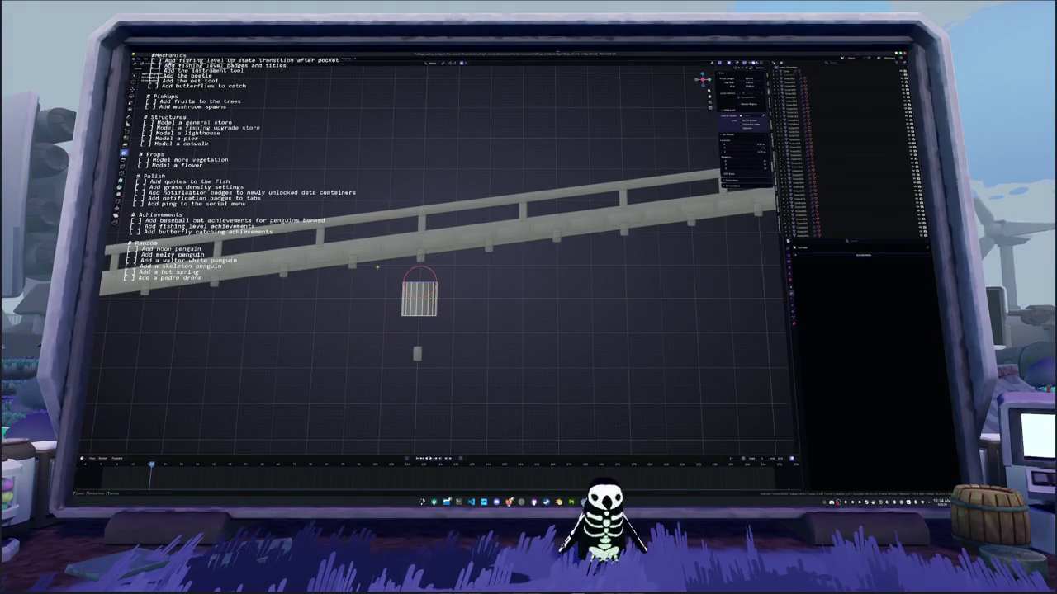
{"action": "key", "text": "s"}
{"action": "key", "text": "z"}
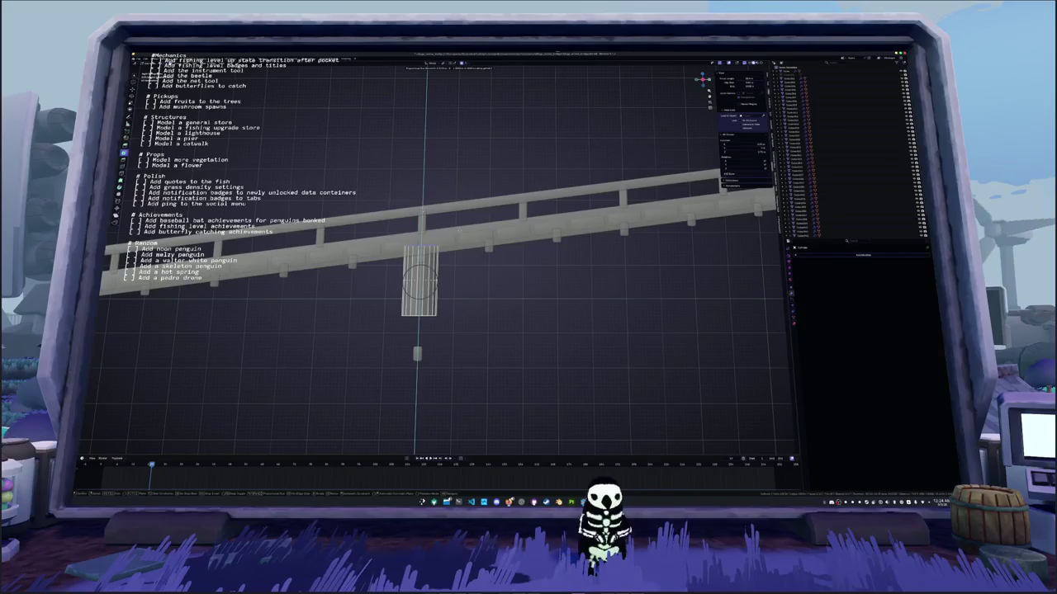
{"action": "left_click", "coordinate": [423, 242]}
{"action": "right_click", "coordinate": [423, 239]}
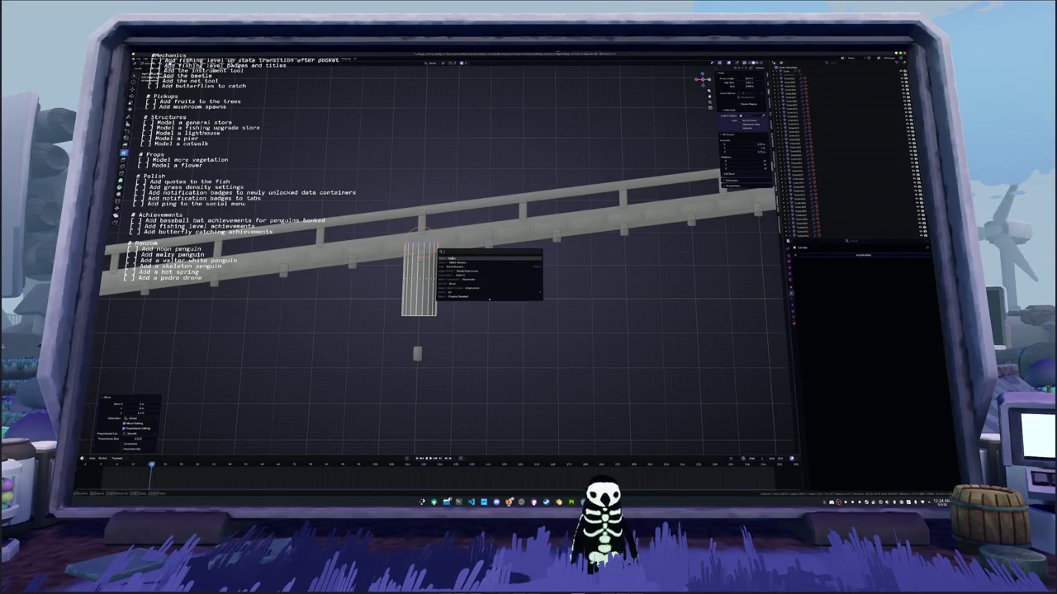
{"action": "key", "text": "Escape"}
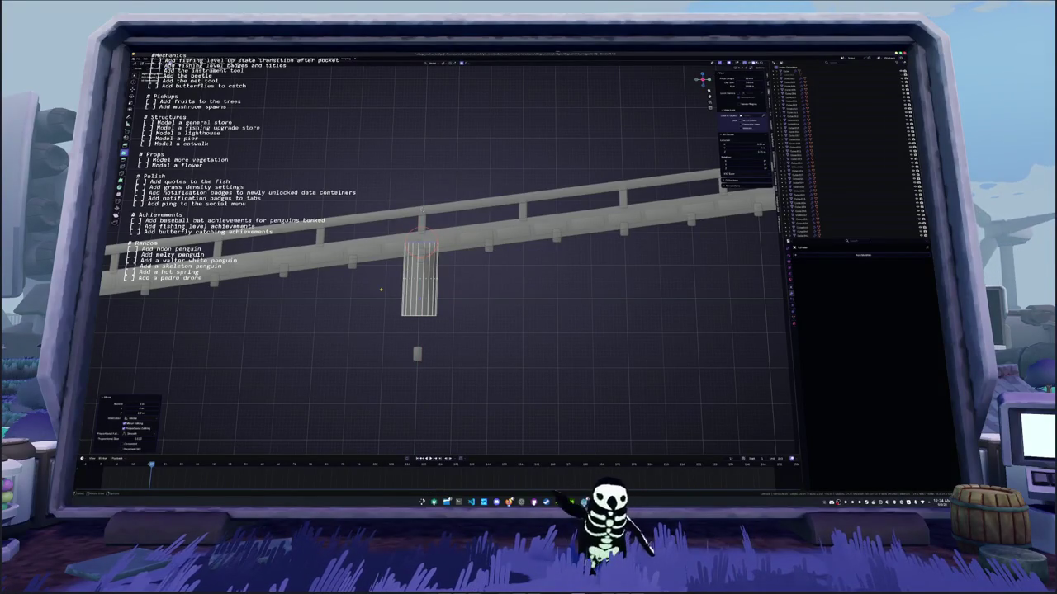
In edit mode, snap the cursor to the cylinder's centre and bisect it
{"action": "key", "text": "Tab"}
{"action": "key", "text": "shift+s"}
{"action": "left_click", "coordinate": [388, 294]}
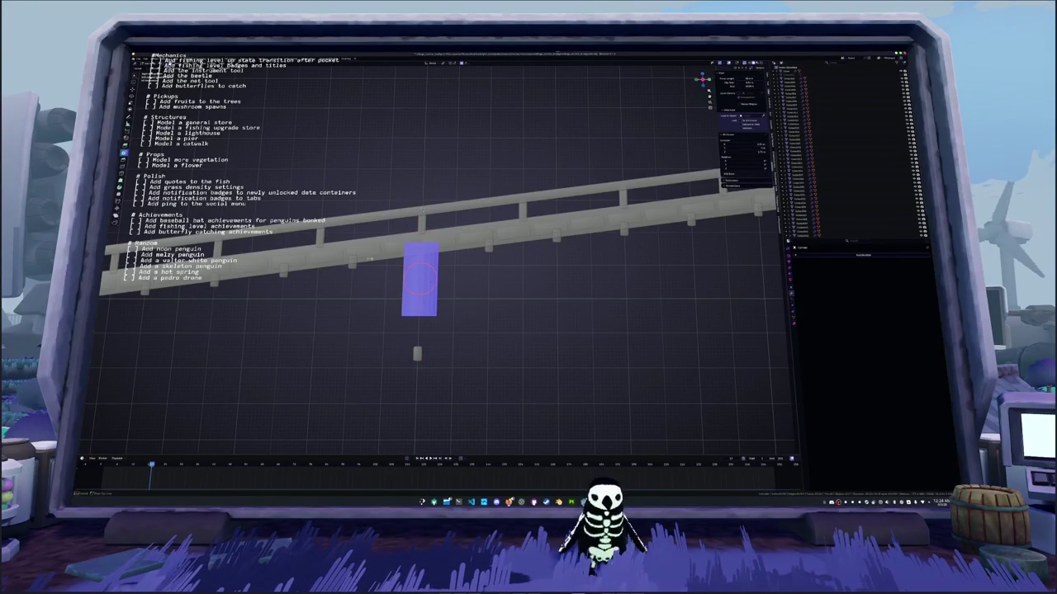
{"action": "key", "text": "alt+a"}
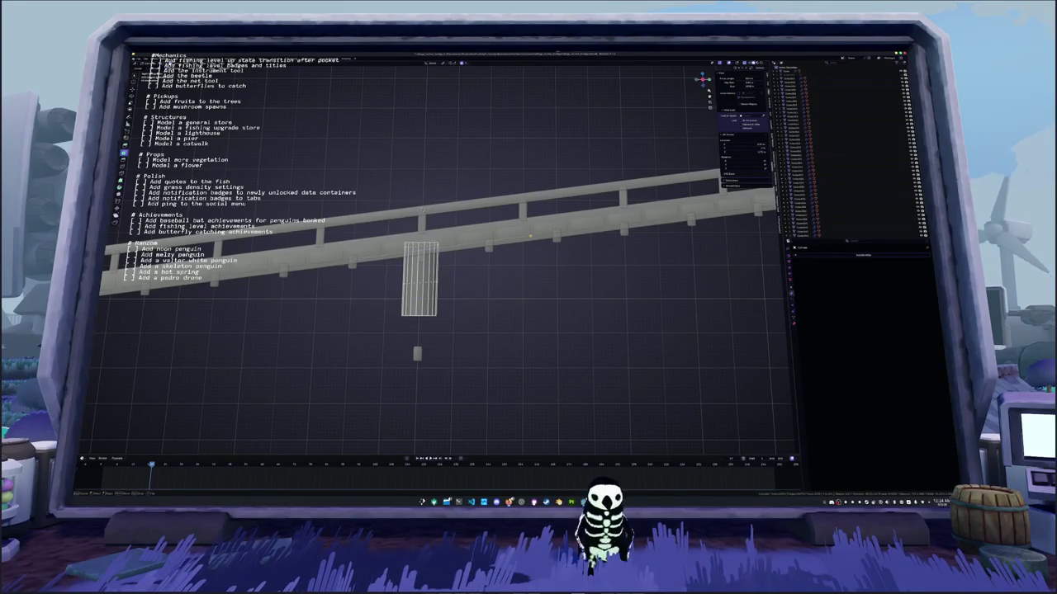
{"action": "left_click_drag", "start_coordinate": [352, 262], "coordinate": [509, 248]}
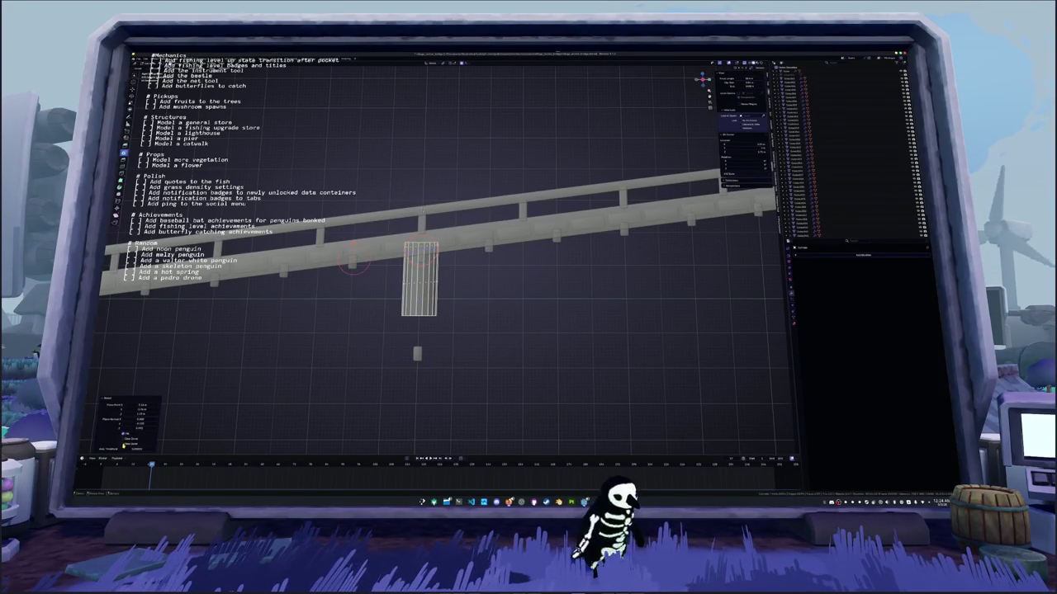
Extrude the post's bottom vertices downward into a tall pillar and apply its transforms
{"action": "left_click_drag", "start_coordinate": [459, 349], "coordinate": [348, 302]}
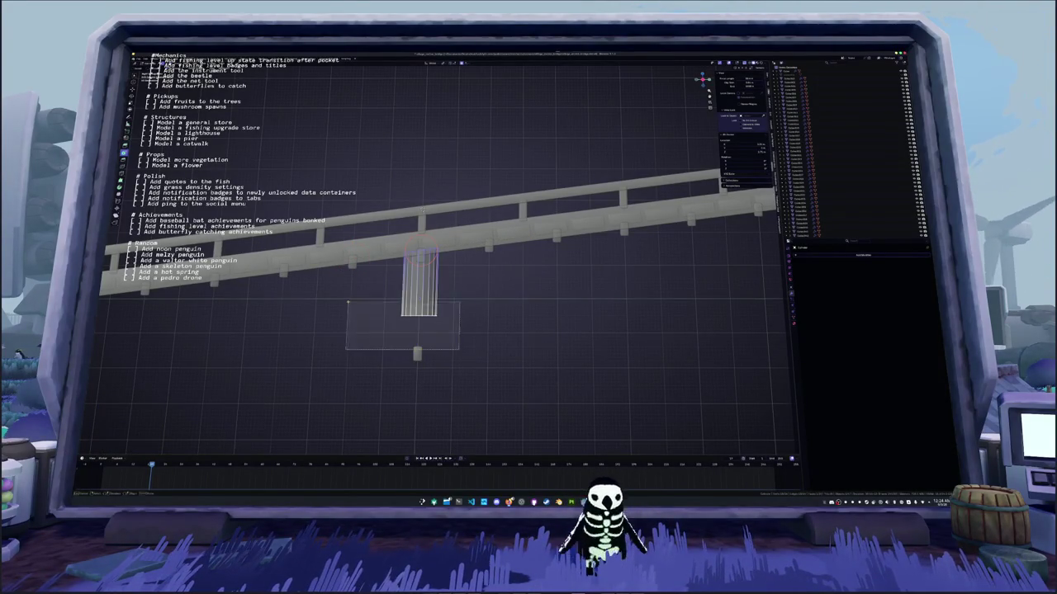
{"action": "scroll", "coordinate": [438, 256], "scroll_direction": "down", "scroll_amount": 4}
{"action": "key", "text": "e"}
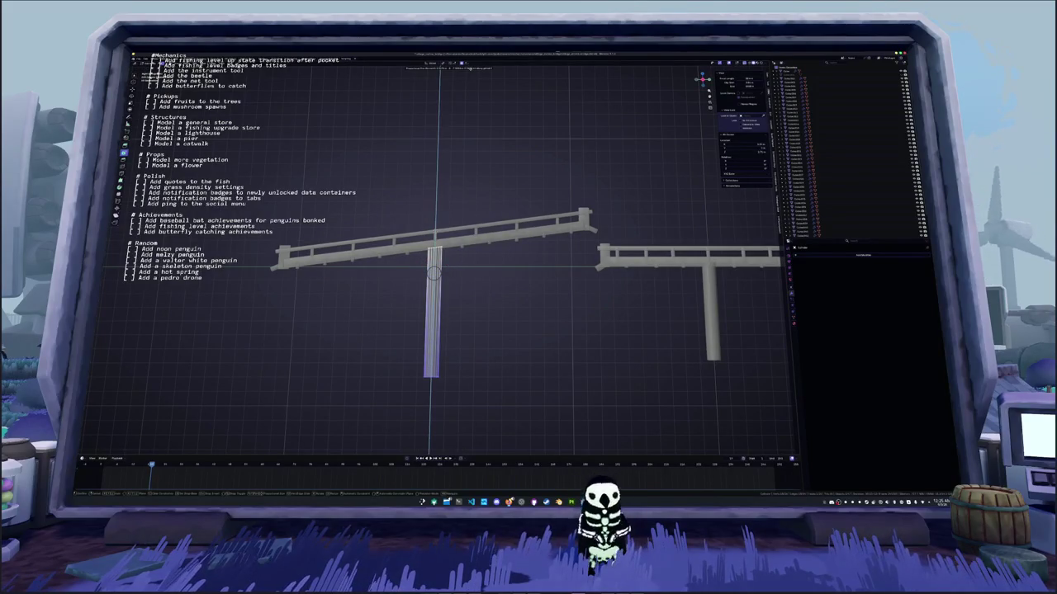
{"action": "left_click", "coordinate": [432, 360]}
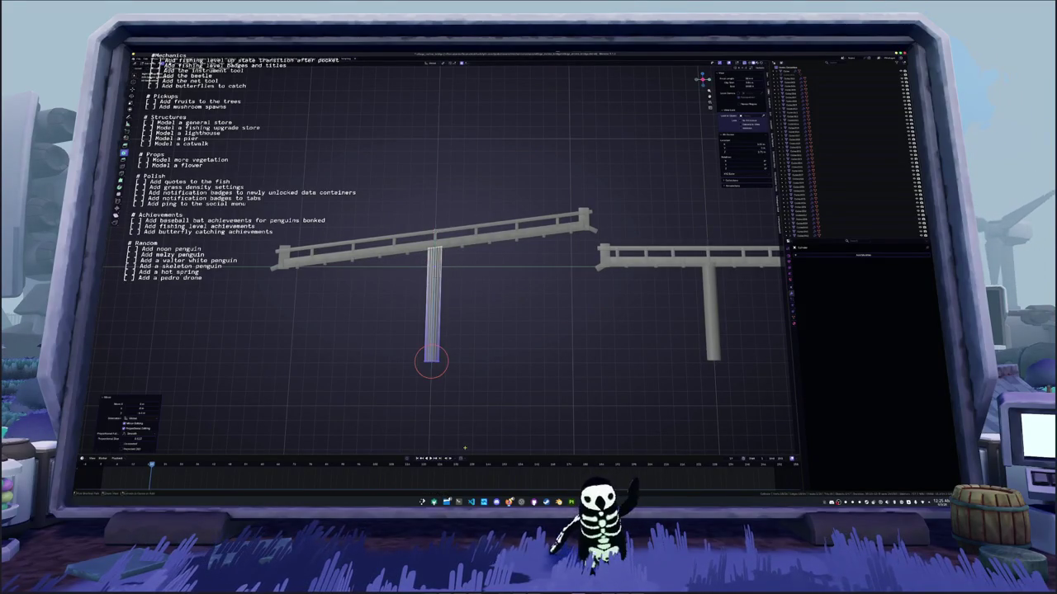
{"action": "scroll", "coordinate": [474, 387], "scroll_direction": "down", "scroll_amount": 1}
{"action": "scroll", "coordinate": [475, 385], "scroll_direction": "up", "scroll_amount": 2}
{"action": "key", "text": "ctrl+a"}
Apply the post's transforms with Ctrl+A so the railing updates
{"action": "left_click", "coordinate": [478, 381]}
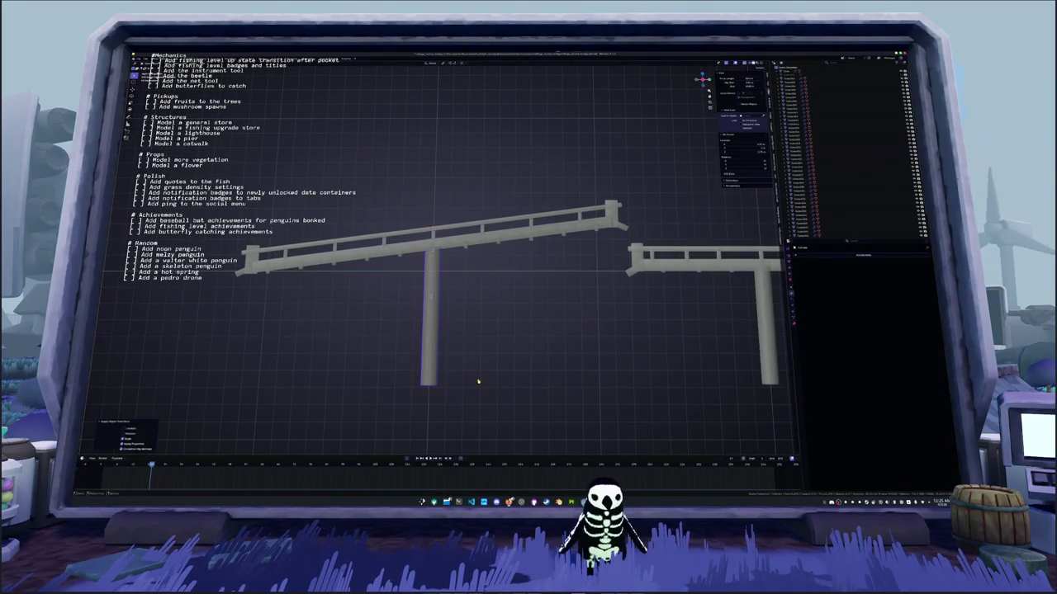
{"action": "scroll", "coordinate": [513, 242], "scroll_direction": "up", "scroll_amount": 3}
{"action": "left_click", "coordinate": [556, 241]}
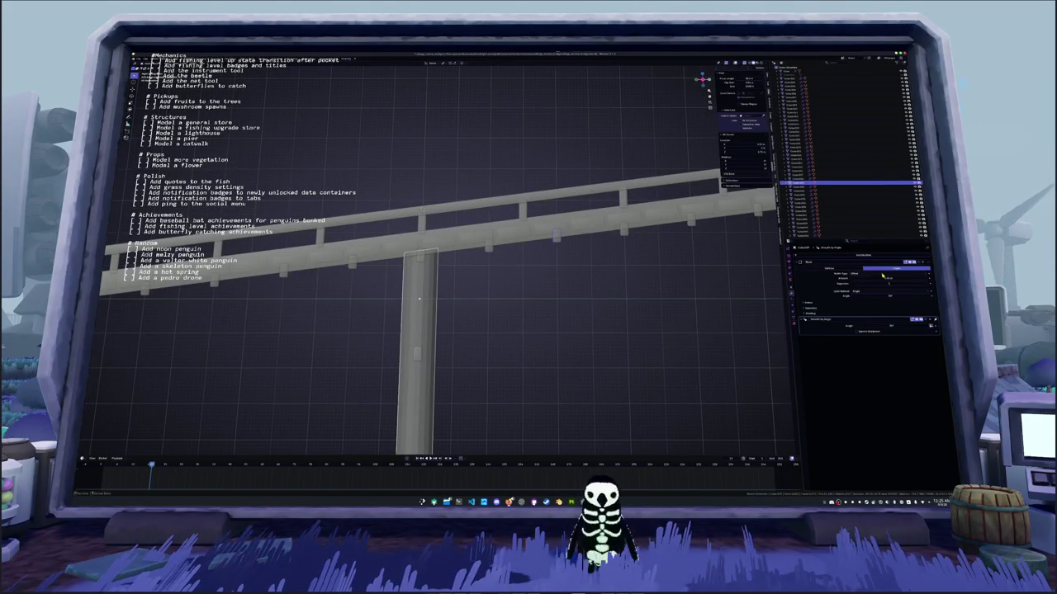
{"action": "left_click", "coordinate": [927, 319]}
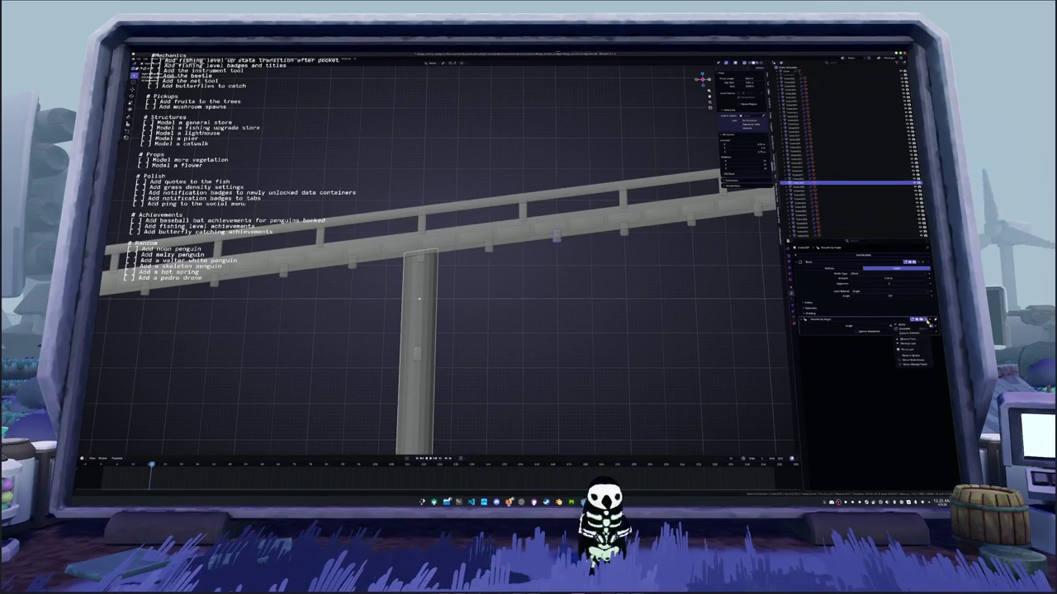
{"action": "left_click", "coordinate": [495, 325]}
{"action": "key", "text": "ctrl+a"}
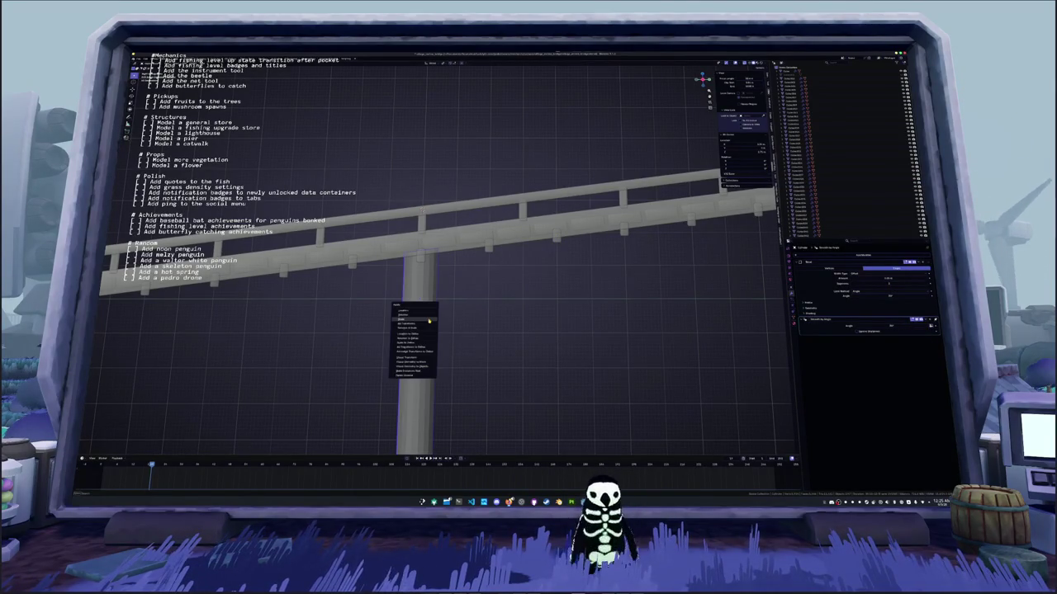
{"action": "left_click", "coordinate": [429, 320]}
{"action": "key", "text": "ctrl+a"}
{"action": "left_click", "coordinate": [436, 324]}
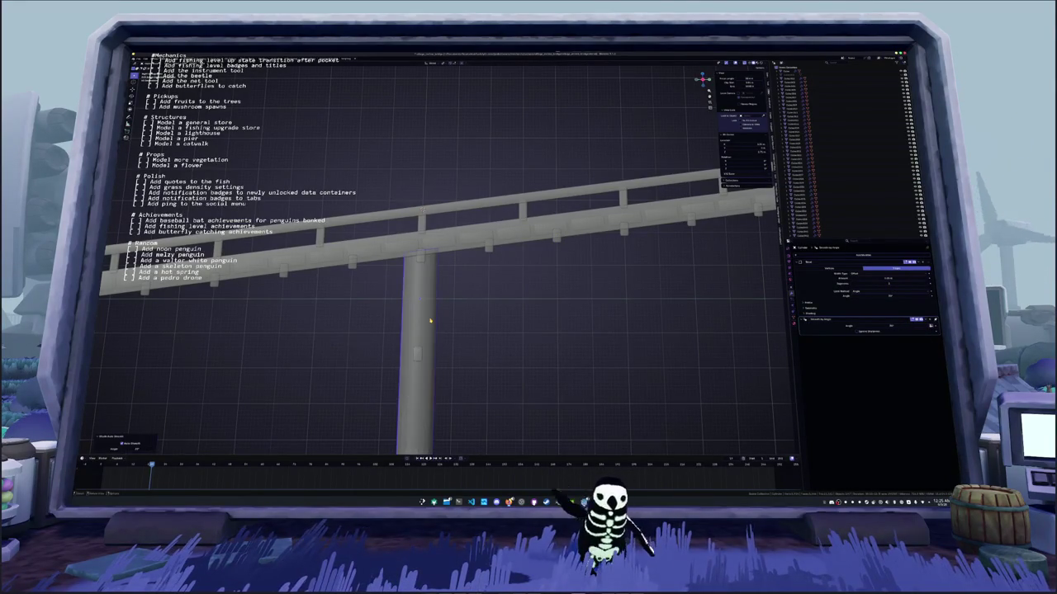
Box-select the left railing and its post, then view the pier from a low angle
{"action": "scroll", "coordinate": [502, 338], "scroll_direction": "down", "scroll_amount": 4}
{"action": "mouse_move", "coordinate": [557, 375]}
{"action": "left_mouse_down"}
{"action": "mouse_move", "coordinate": [327, 179]}
{"action": "mouse_move", "coordinate": [290, 177]}
{"action": "left_mouse_up"}
{"action": "scroll", "coordinate": [521, 220], "scroll_direction": "up", "scroll_amount": 2}
{"action": "scroll", "coordinate": [631, 233], "scroll_direction": "down", "scroll_amount": 2}
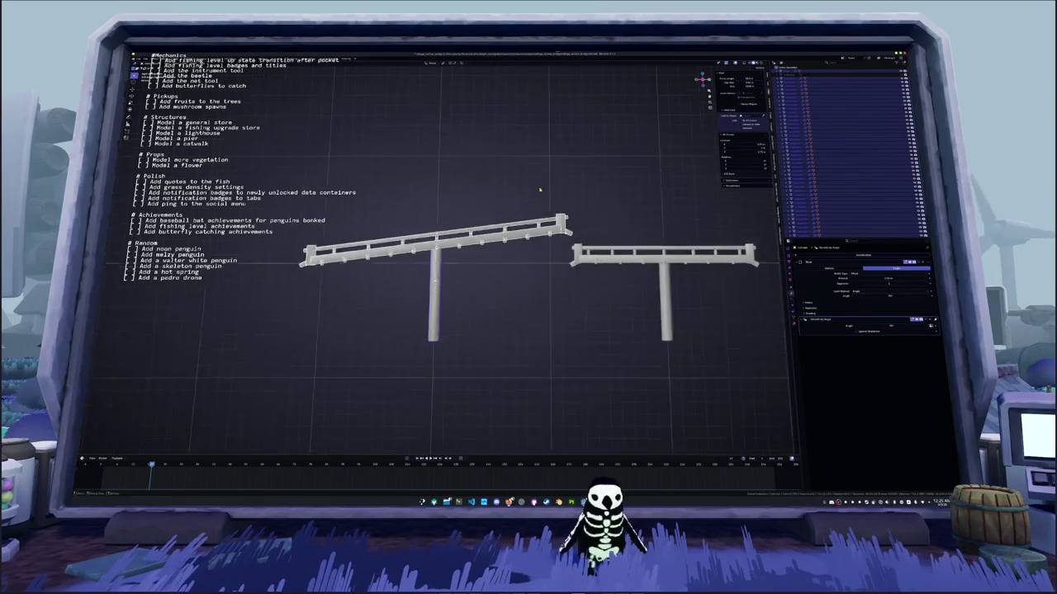
{"action": "mouse_move", "coordinate": [540, 196]}
{"action": "left_mouse_down"}
{"action": "mouse_move", "coordinate": [421, 302]}
{"action": "mouse_move", "coordinate": [448, 279]}
{"action": "left_mouse_up"}
{"action": "key", "text": "alt+a"}
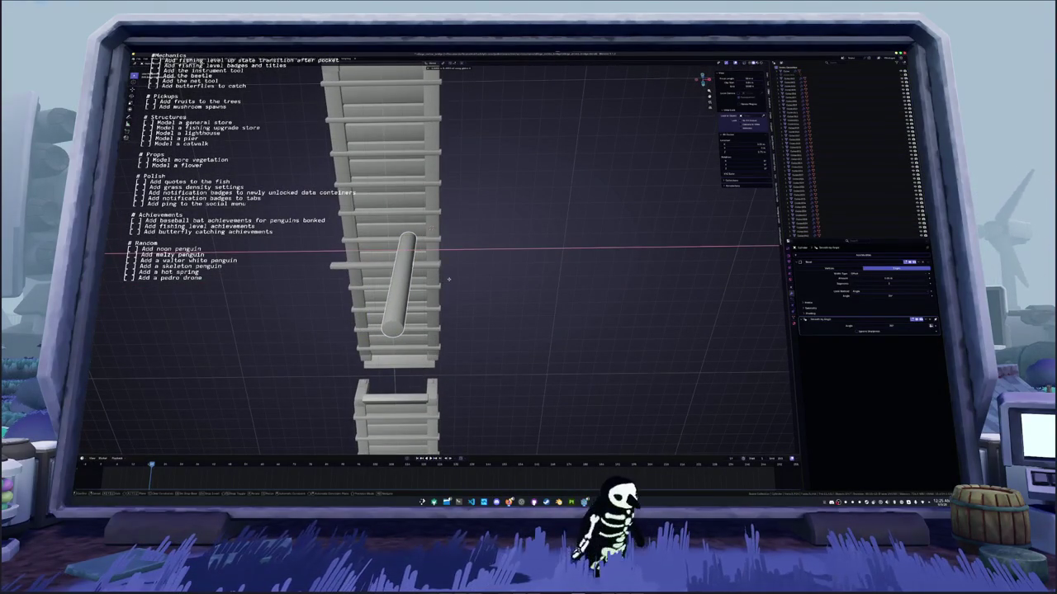
Rotate the round pillar into a more upright pose beneath the sloped walkway
{"action": "key", "text": "ctrl+z"}
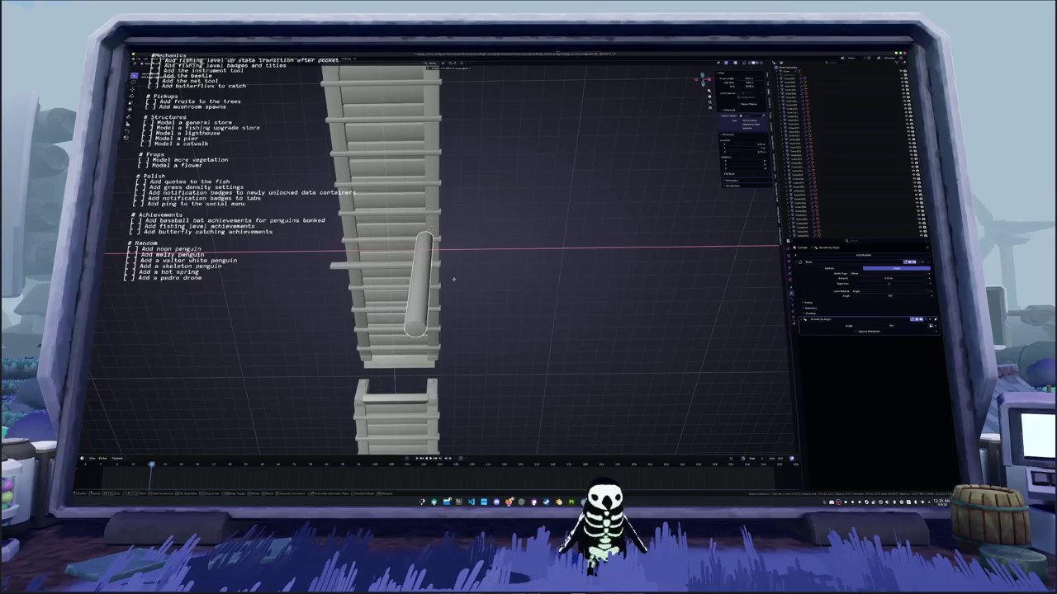
{"action": "key", "text": "ctrl+z"}
{"action": "key", "text": "ctrl+z"}
{"action": "scroll", "coordinate": [462, 280], "scroll_direction": "down", "scroll_amount": 4}
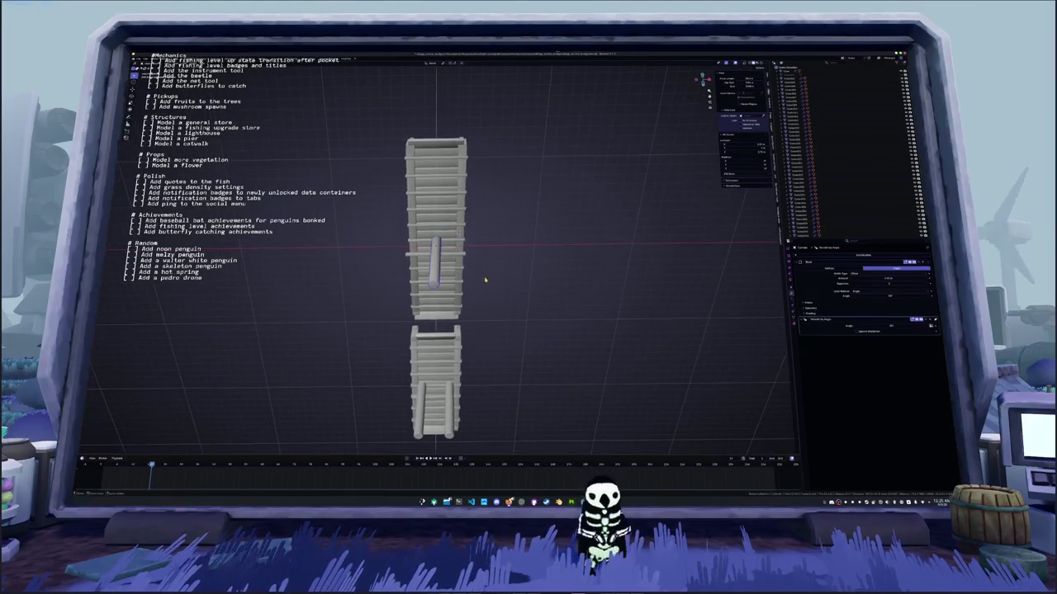
{"action": "scroll", "coordinate": [486, 280], "scroll_direction": "up", "scroll_amount": 4}
{"action": "key", "text": "ctrl+shift+z"}
{"action": "key", "text": "ctrl+z"}
{"action": "key", "text": "ctrl+shift+z"}
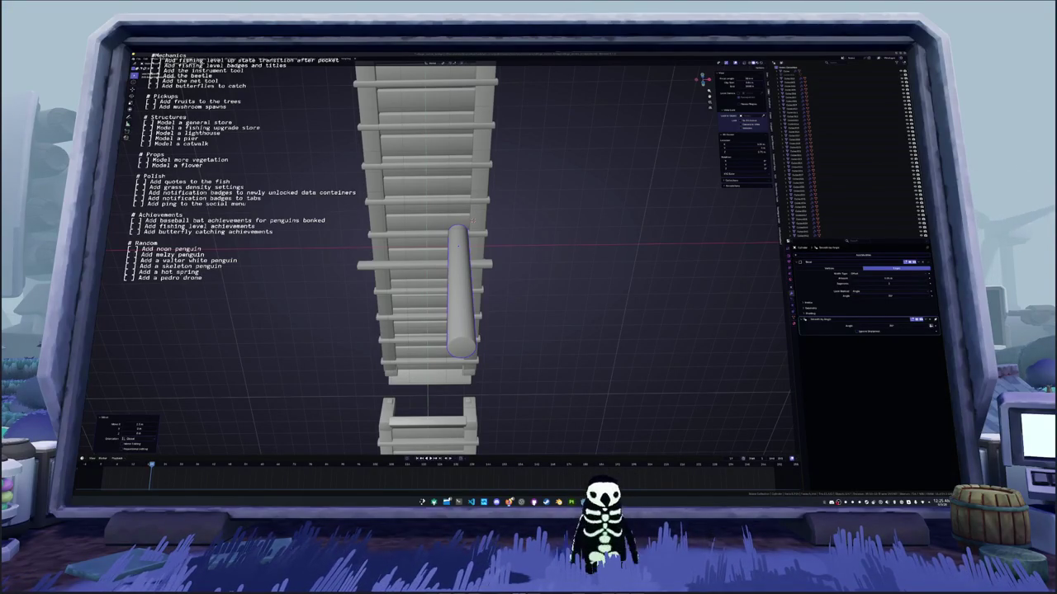
{"action": "key", "text": "alt+Tab"}
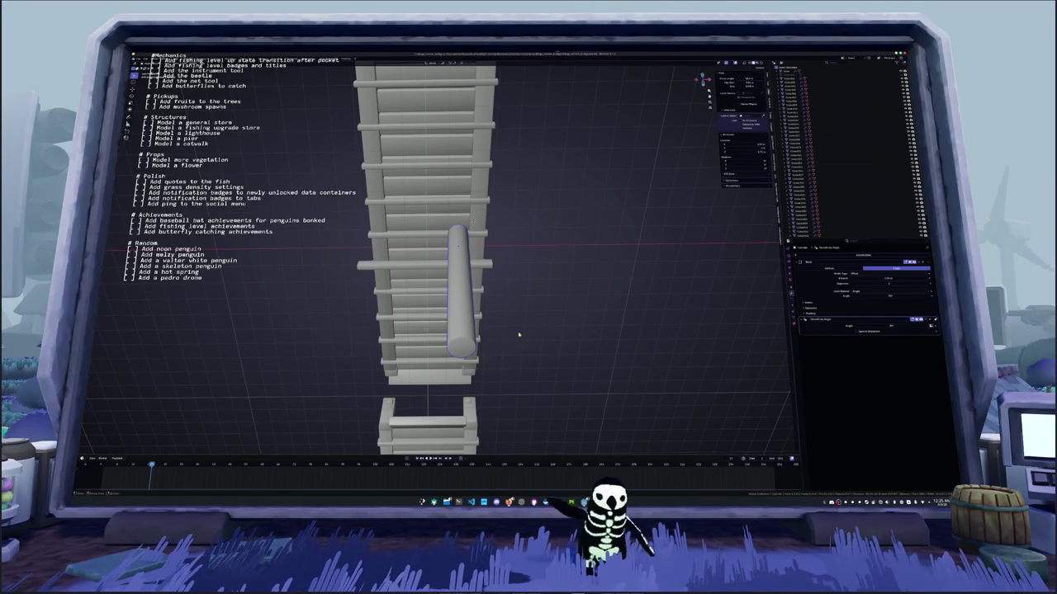
{"action": "left_click_drag", "start_coordinate": [520, 334], "coordinate": [528, 349]}
Smooth-shade the round pillar and add a Mirror modifier to it
{"action": "left_click", "coordinate": [450, 318]}
{"action": "right_click", "coordinate": [445, 322]}
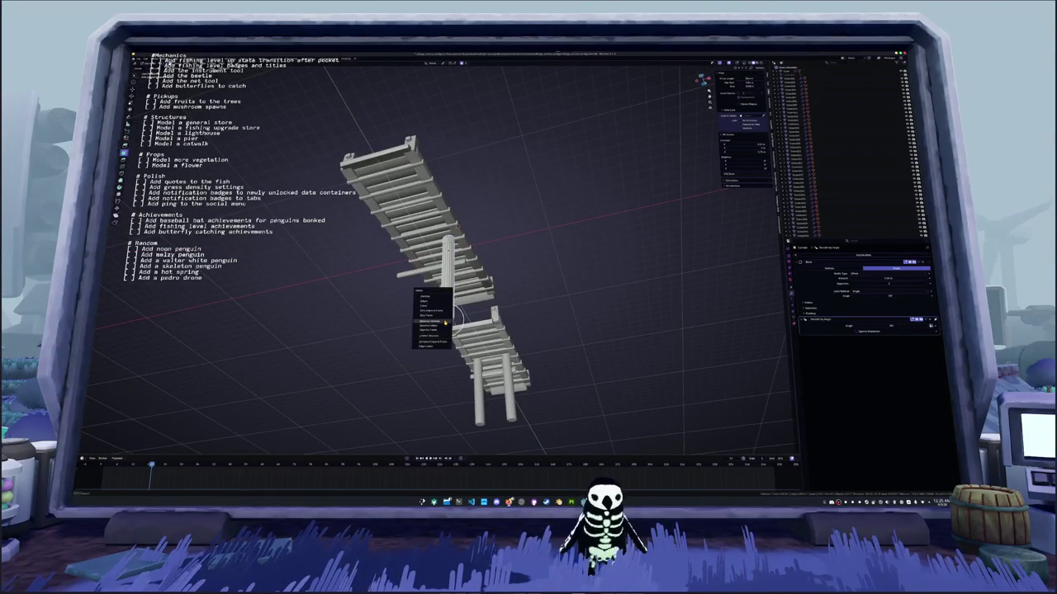
{"action": "left_click", "coordinate": [431, 305]}
{"action": "scroll", "coordinate": [506, 320], "scroll_direction": "up", "scroll_amount": 2}
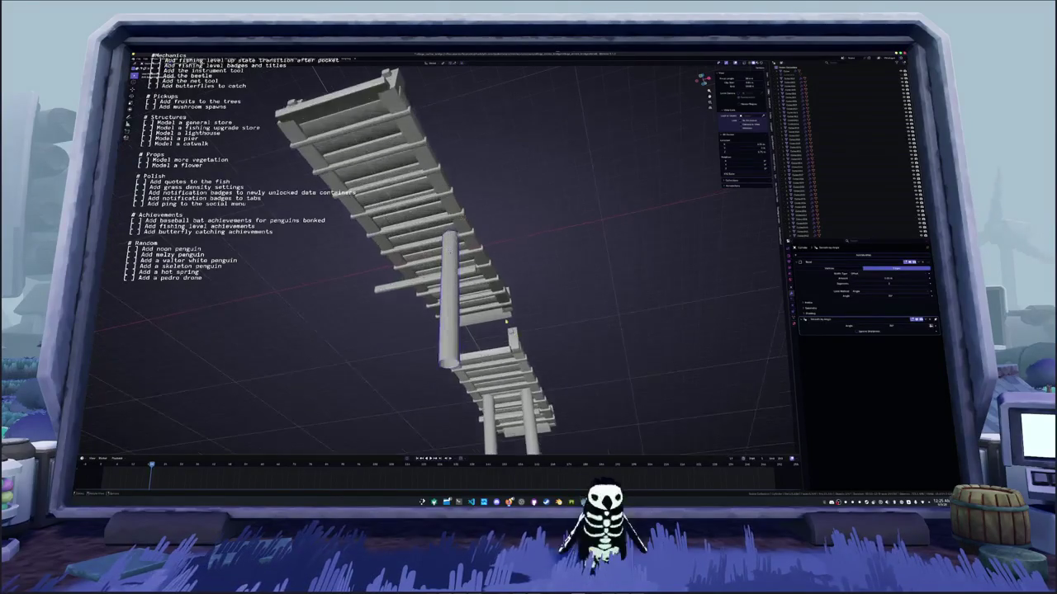
{"action": "left_click", "coordinate": [863, 255]}
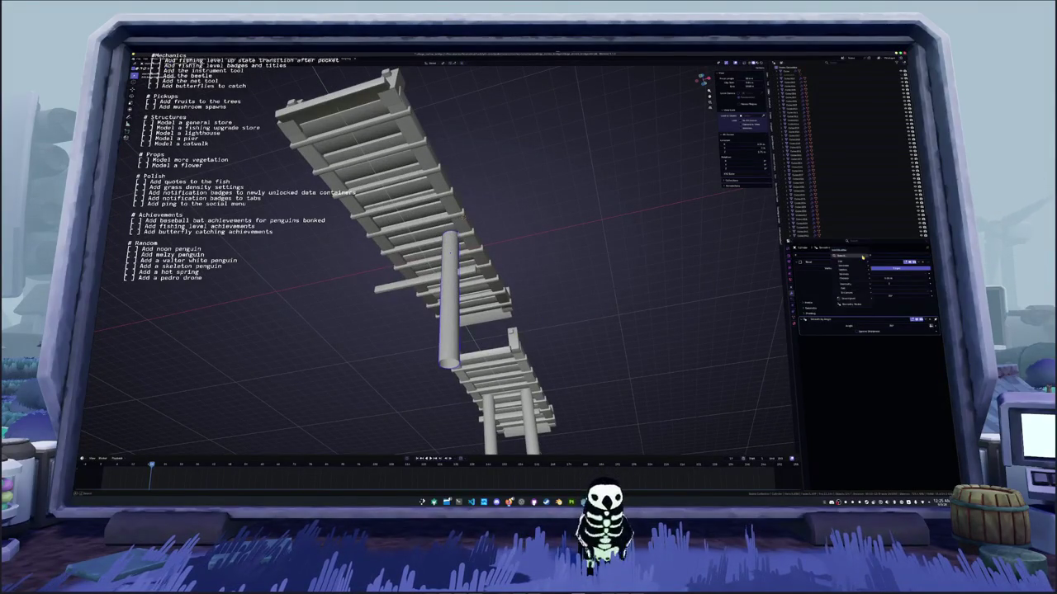
{"action": "type", "text": "smooth"}
{"action": "key", "text": "Return"}
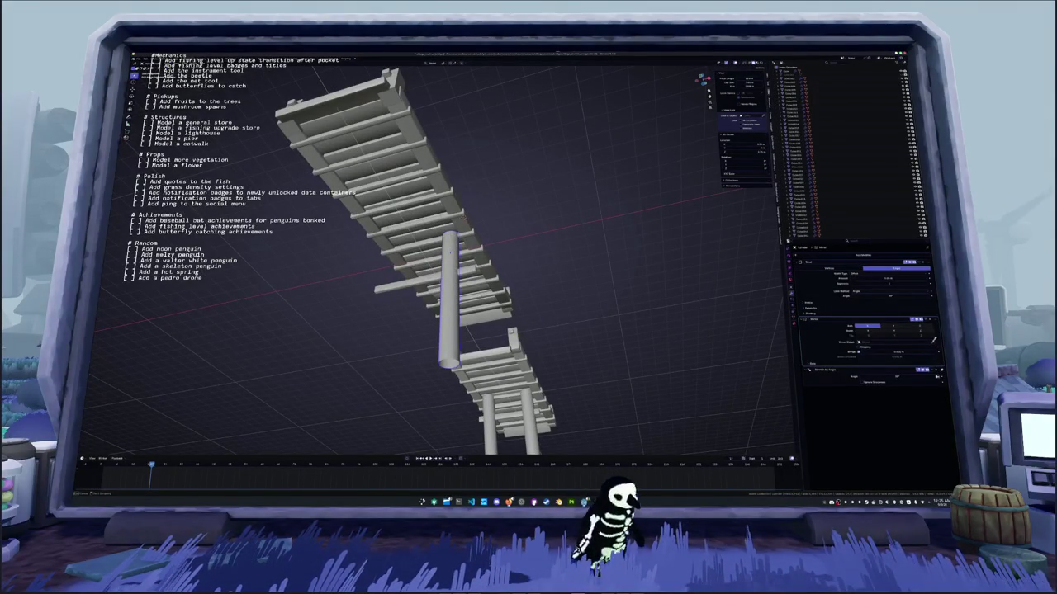
Spread the mirrored pillar pair apart along the X axis
{"action": "key", "text": "KP_1"}
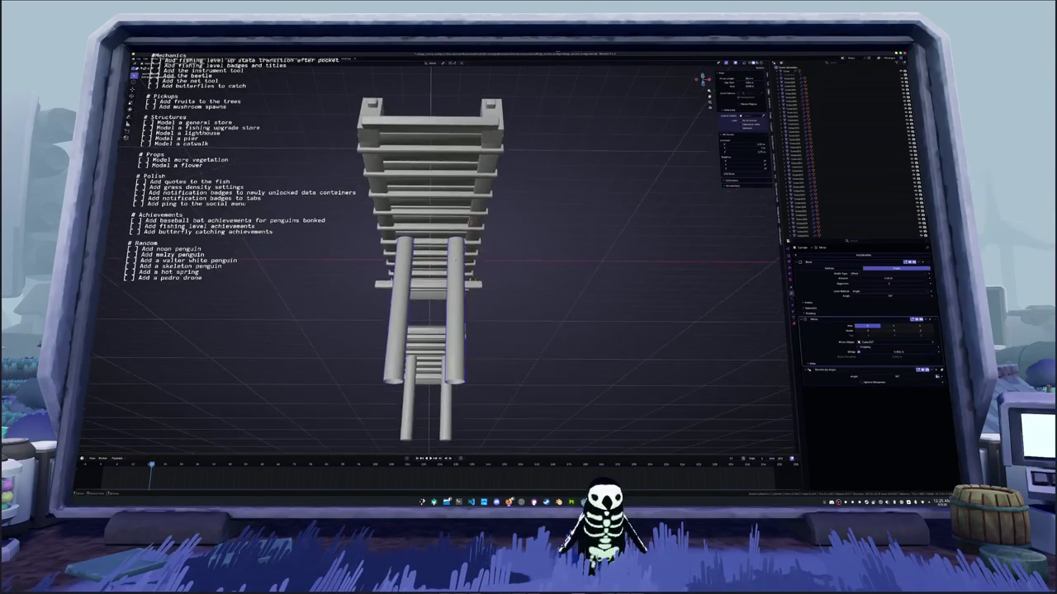
{"action": "left_click_drag", "start_coordinate": [458, 322], "coordinate": [498, 343]}
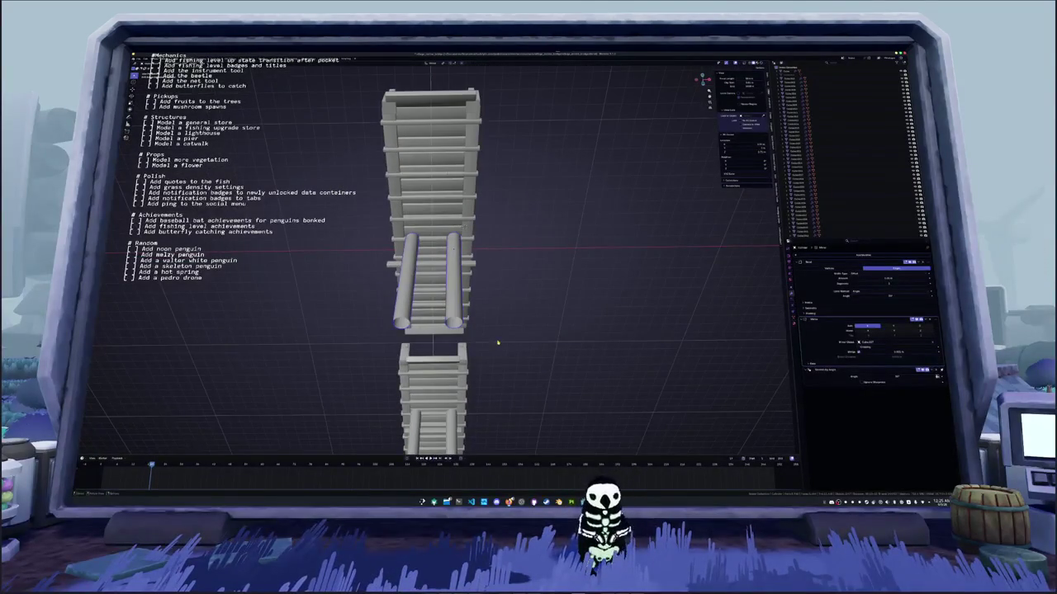
{"action": "key", "text": "x"}
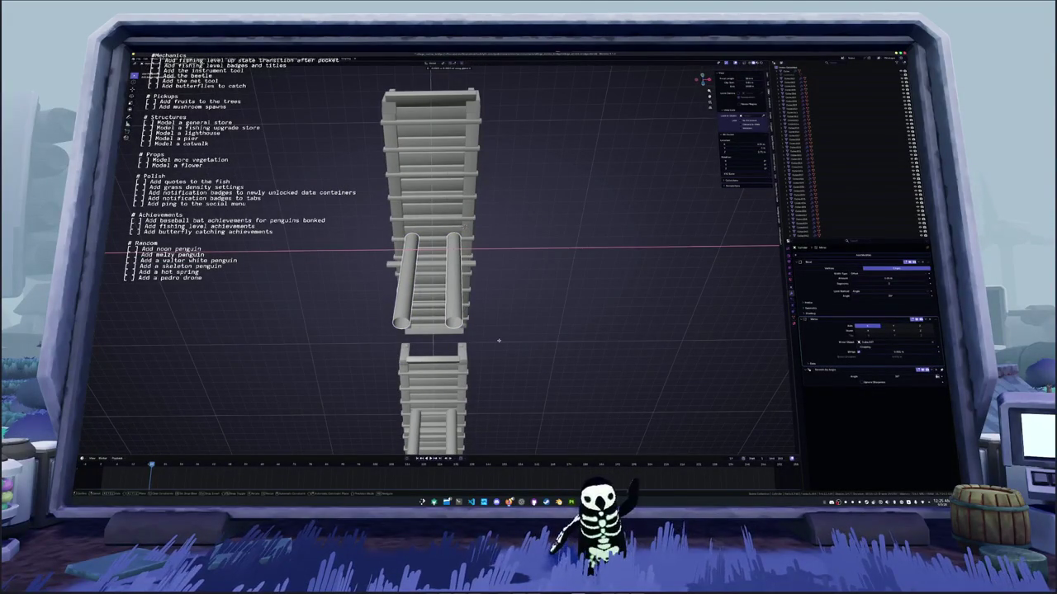
{"action": "left_click", "coordinate": [497, 336]}
Scale the crossbeam along X to widen it across the pillars
{"action": "left_click_drag", "start_coordinate": [497, 336], "coordinate": [462, 279]}
{"action": "scroll", "coordinate": [481, 275], "scroll_direction": "up", "scroll_amount": 2}
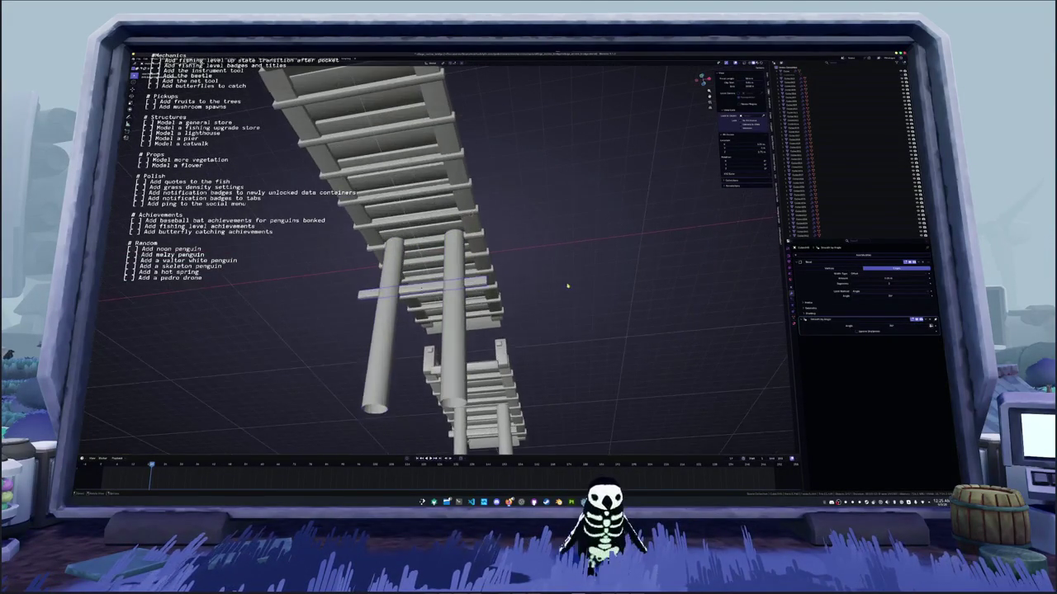
{"action": "key", "text": "s"}
{"action": "key", "text": "x"}
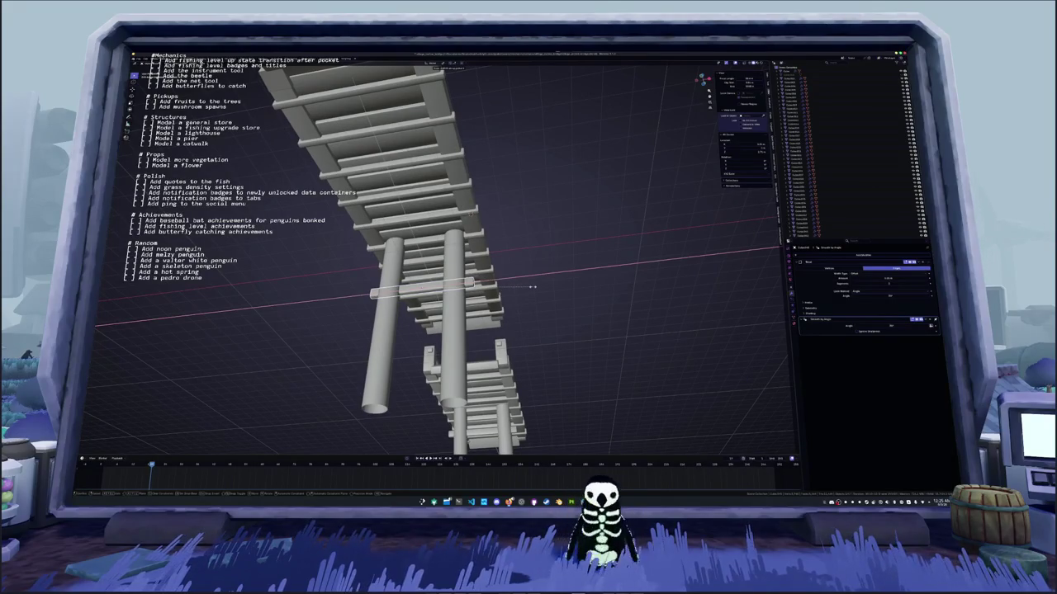
{"action": "left_click", "coordinate": [537, 288]}
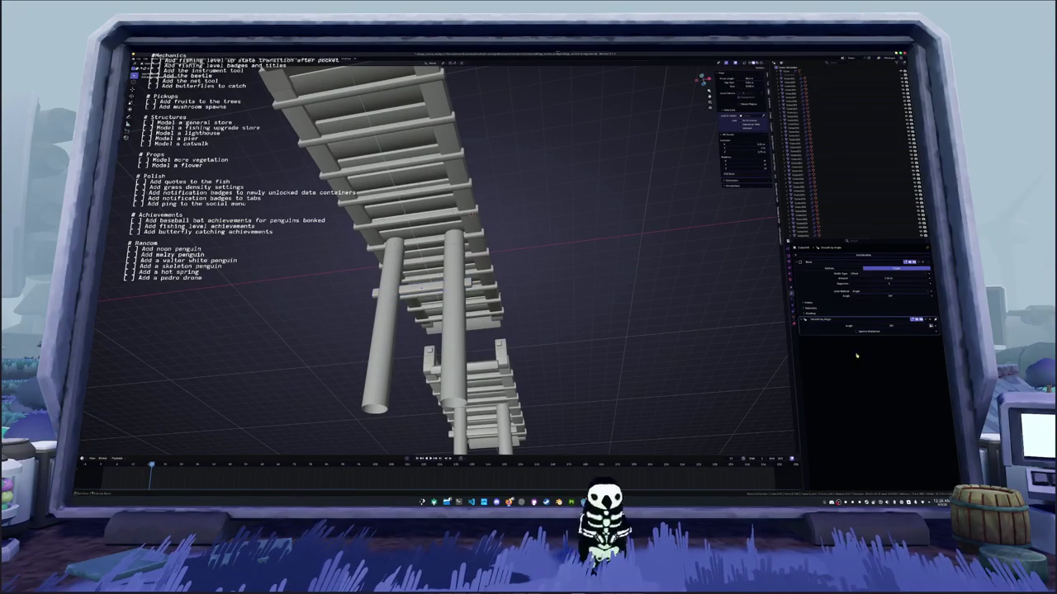
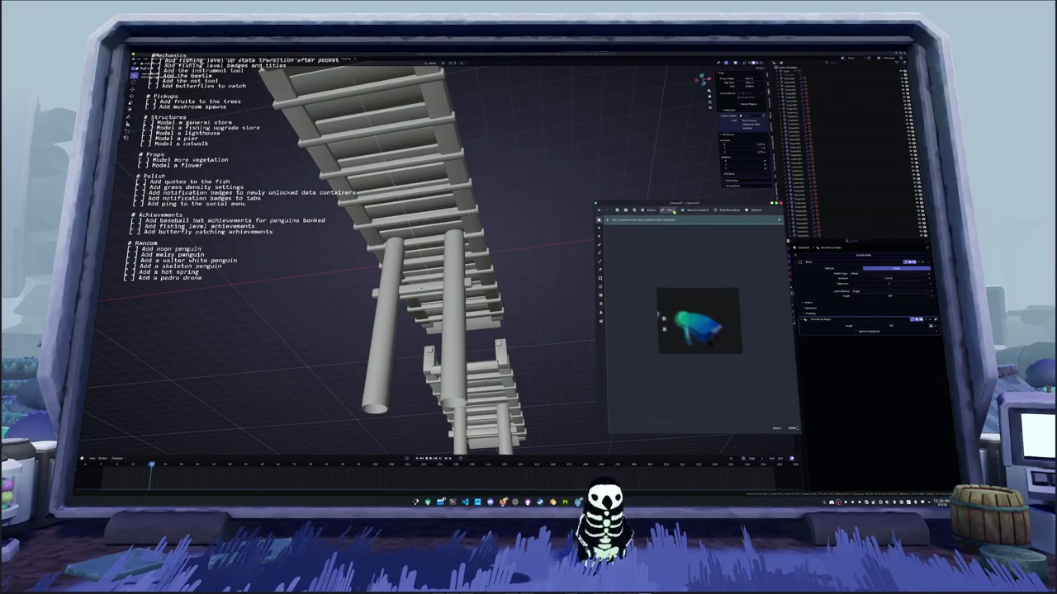
Open the penguin screenshot in Gwenview, rotate it right a quarter turn, and move the window aside
{"action": "left_click", "coordinate": [753, 229]}
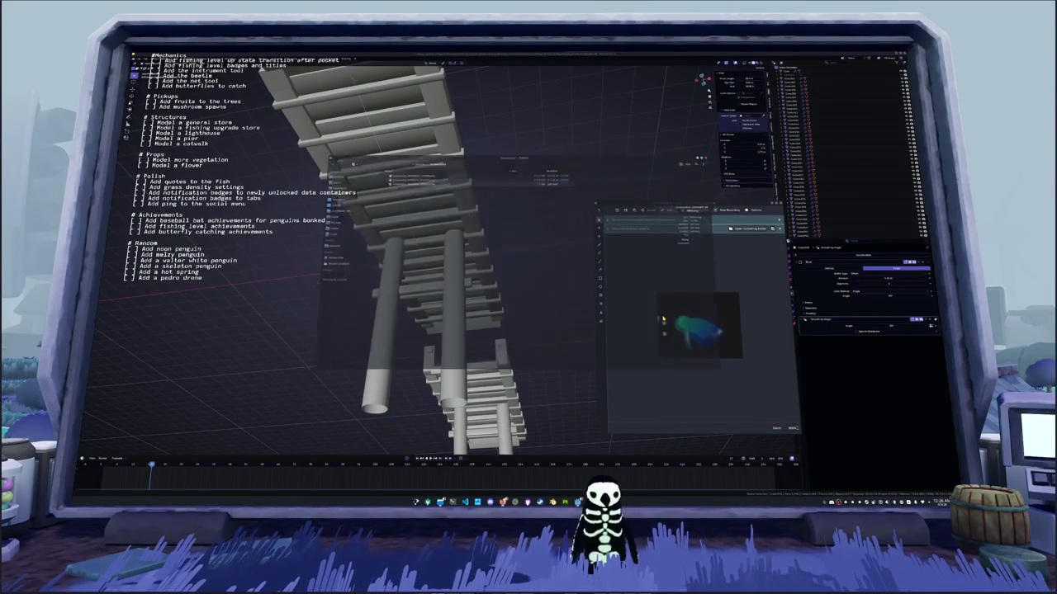
{"action": "double_click", "coordinate": [421, 180]}
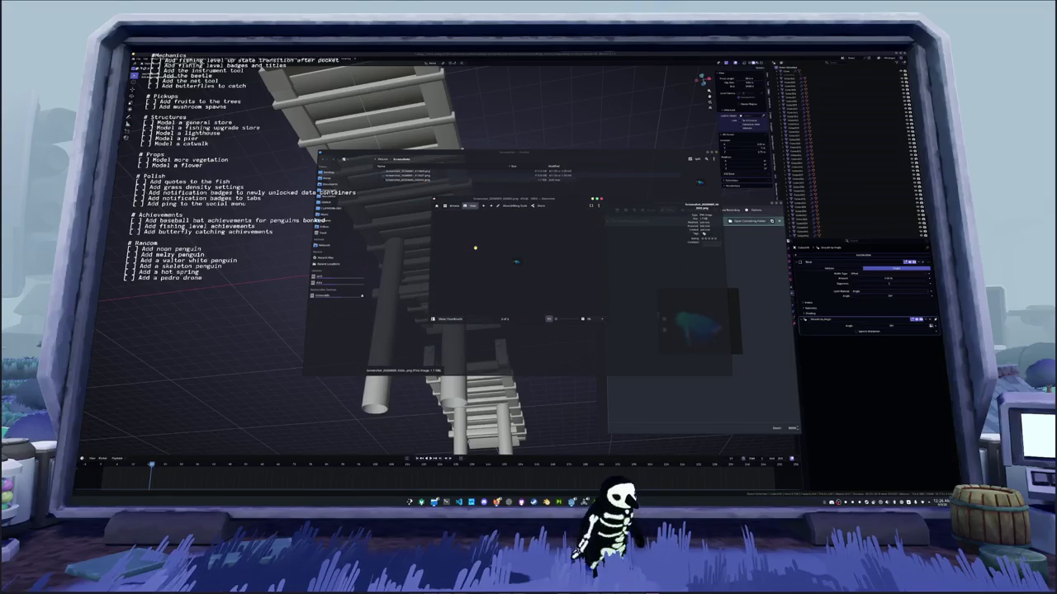
{"action": "left_click", "coordinate": [512, 206]}
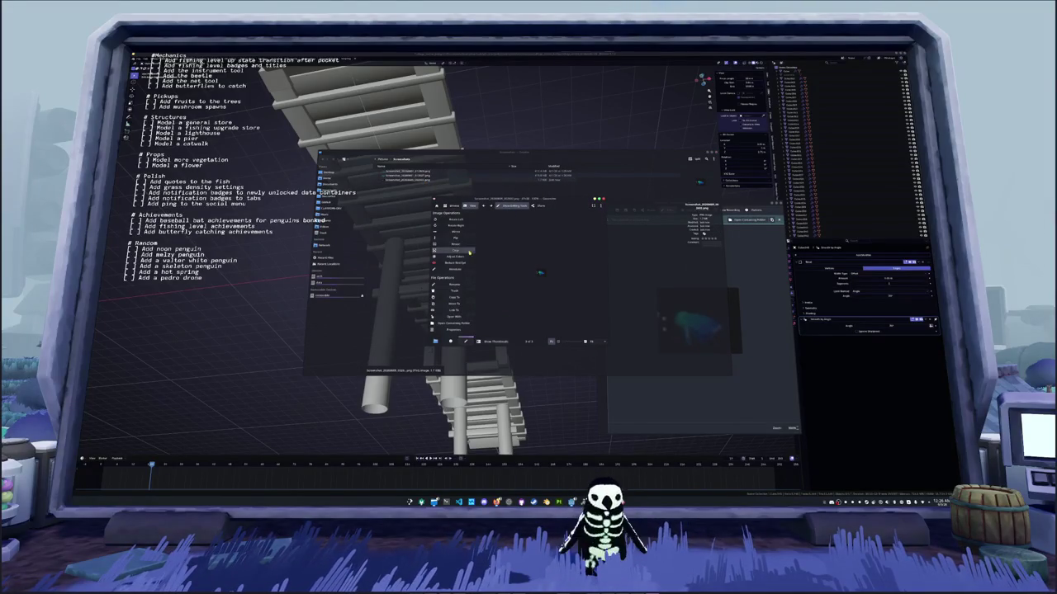
{"action": "left_click", "coordinate": [471, 226]}
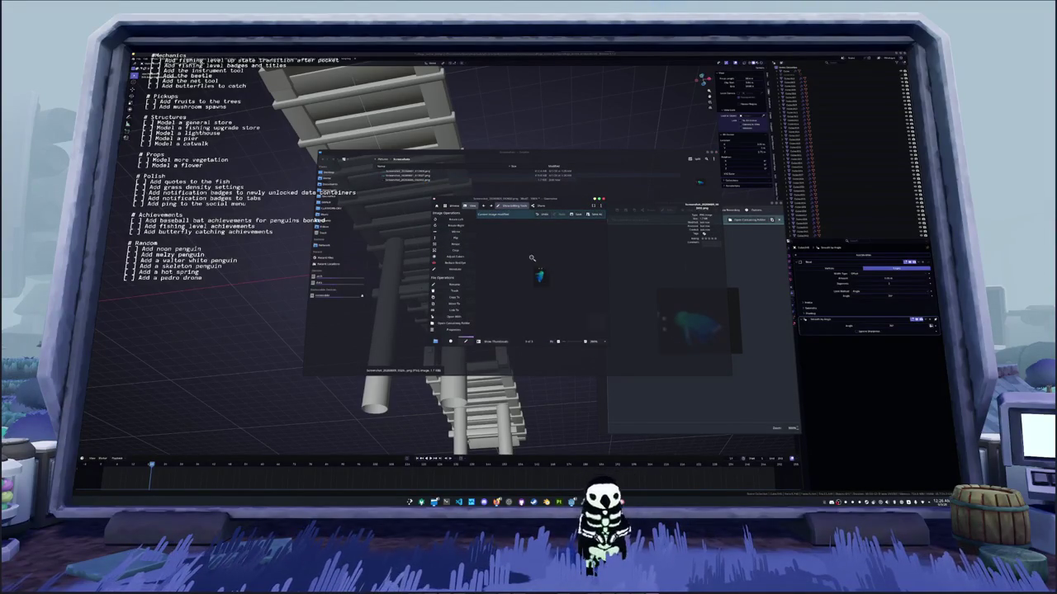
{"action": "mouse_move", "coordinate": [548, 200]}
{"action": "left_mouse_down"}
{"action": "mouse_move", "coordinate": [641, 200]}
{"action": "mouse_move", "coordinate": [802, 282]}
{"action": "mouse_move", "coordinate": [826, 300]}
{"action": "mouse_move", "coordinate": [824, 322]}
{"action": "left_mouse_up"}
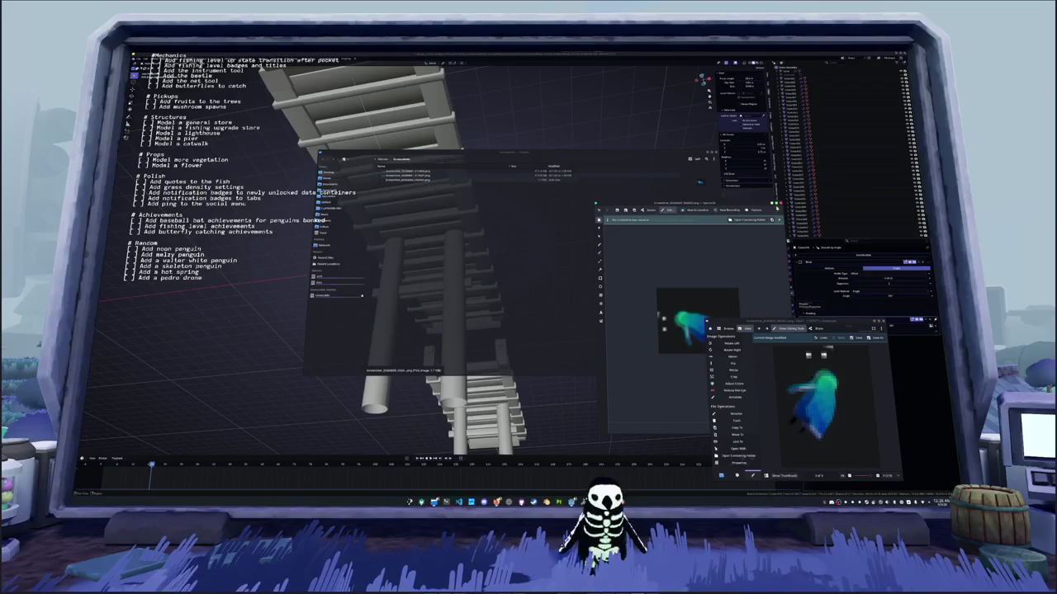
{"action": "left_click", "coordinate": [780, 203]}
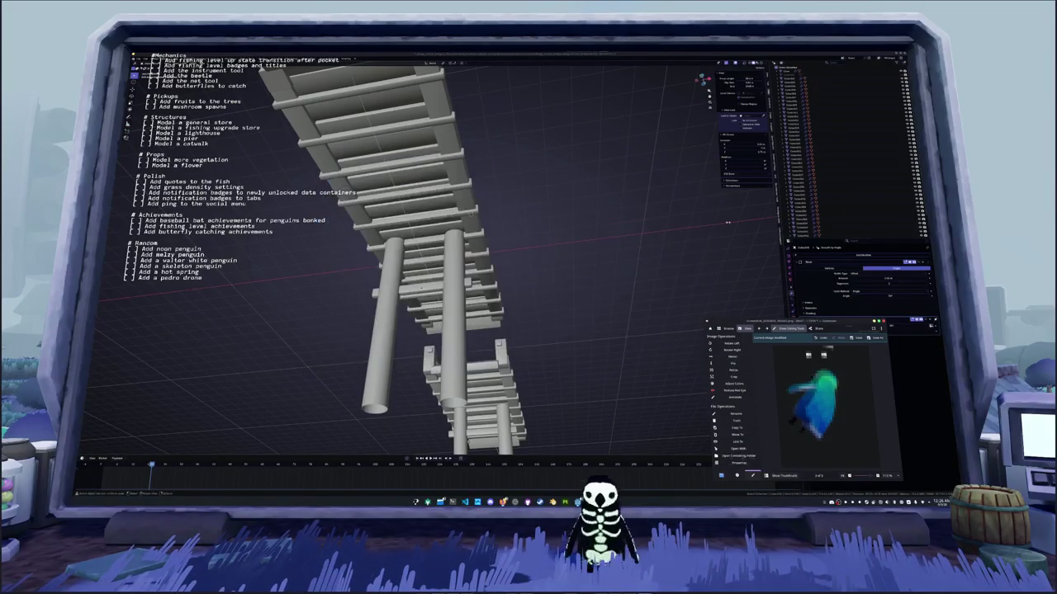
Shrink the Gwenview window and set a raised, zoomed-out side view of the bridges
{"action": "left_click_drag", "start_coordinate": [741, 322], "coordinate": [770, 332]}
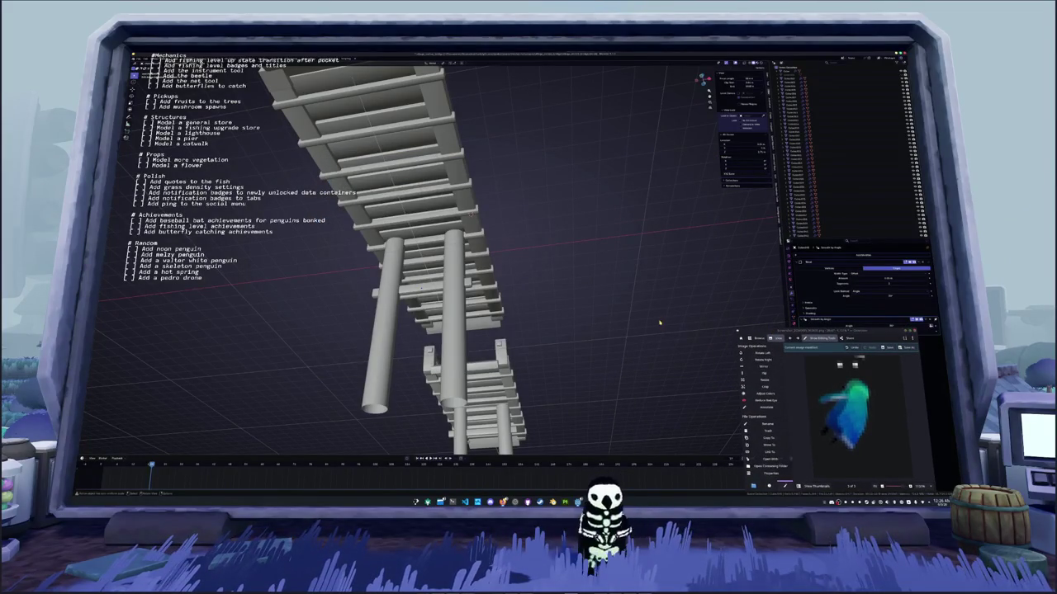
{"action": "left_click", "coordinate": [788, 338]}
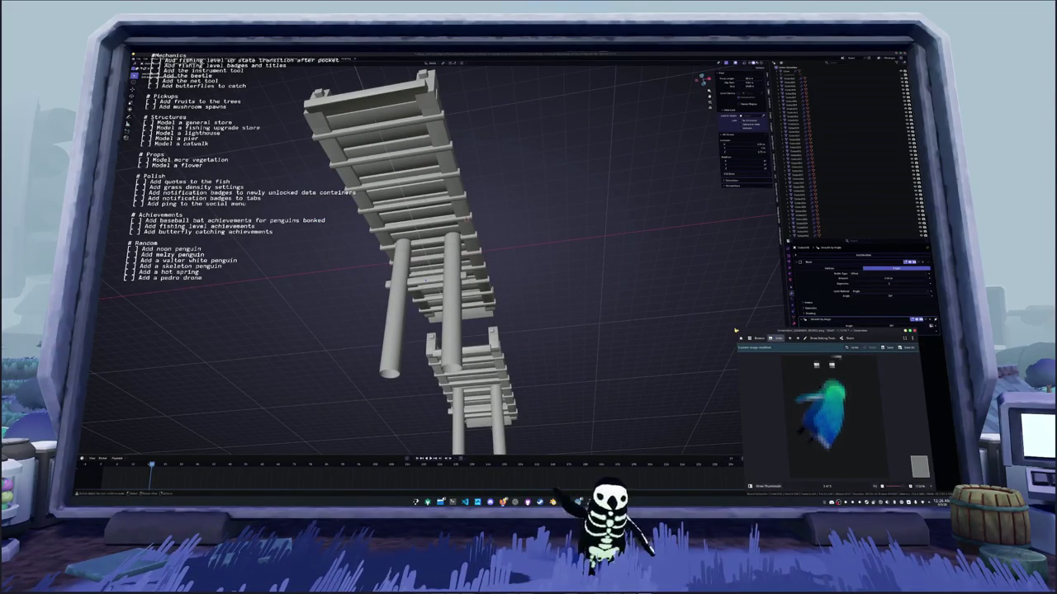
{"action": "mouse_move", "coordinate": [736, 330]}
{"action": "left_mouse_down"}
{"action": "mouse_move", "coordinate": [790, 335]}
{"action": "mouse_move", "coordinate": [810, 377]}
{"action": "mouse_move", "coordinate": [159, 351]}
{"action": "mouse_move", "coordinate": [161, 180]}
{"action": "mouse_move", "coordinate": [198, 252]}
{"action": "left_mouse_up"}
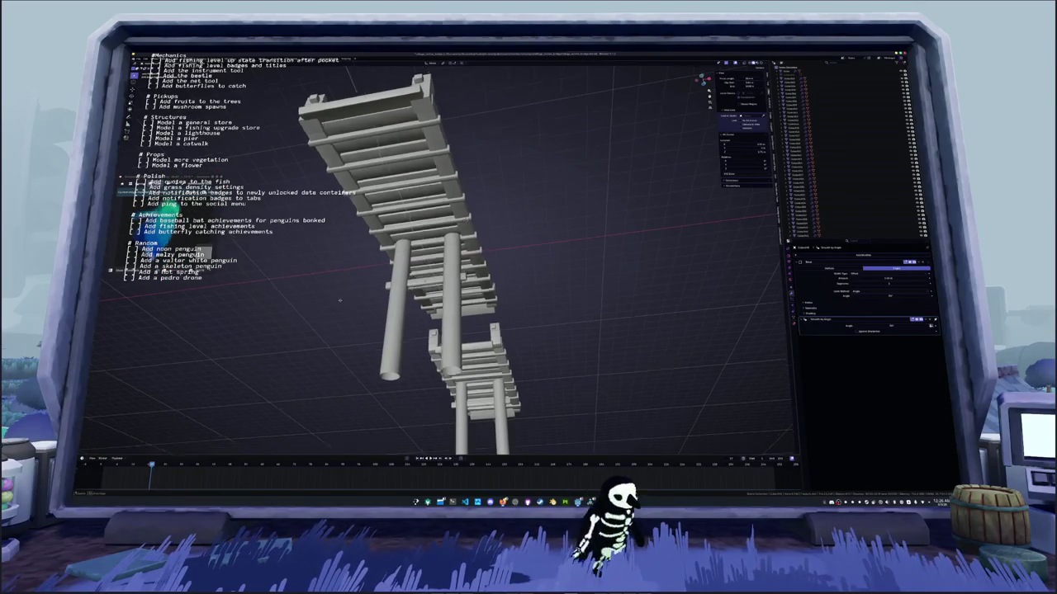
{"action": "key", "text": "KP_1"}
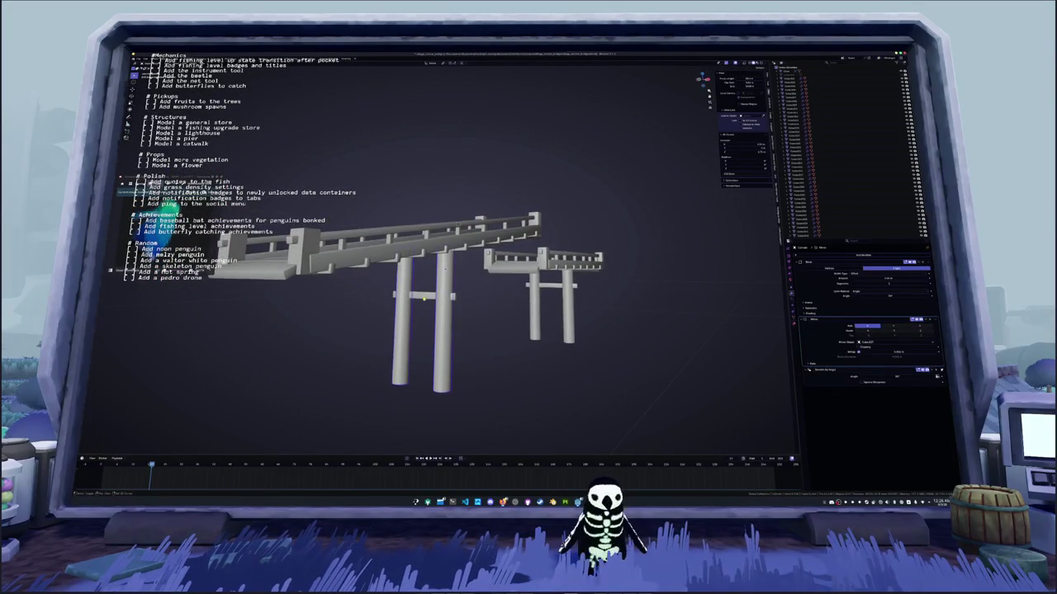
{"action": "key", "text": "KP_8"}
{"action": "scroll", "coordinate": [423, 294], "scroll_direction": "down", "scroll_amount": 3}
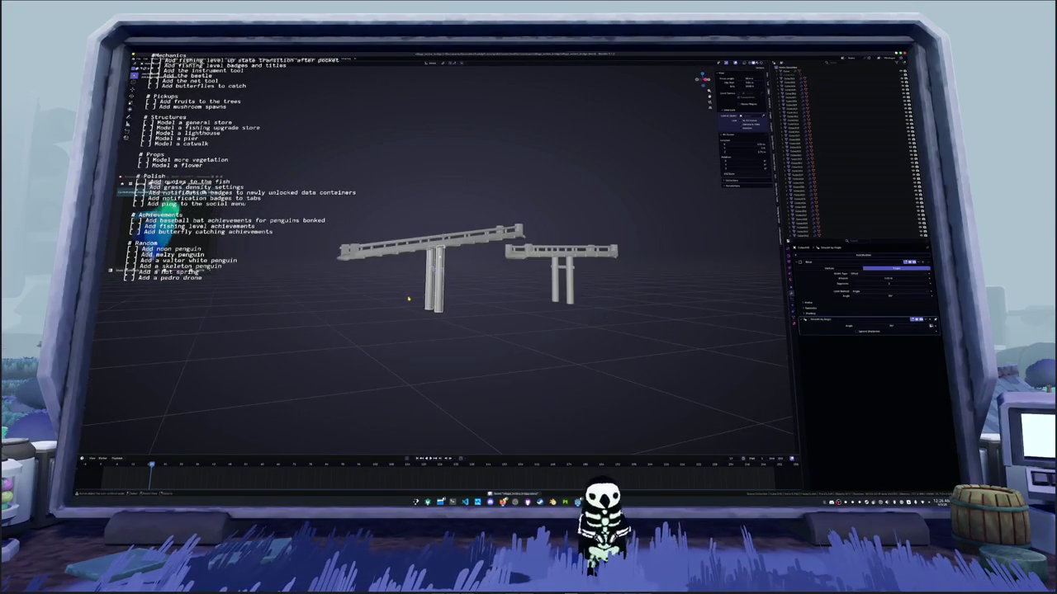
Box-select all parts of the left bridge, leaving it in place
{"action": "left_click", "coordinate": [428, 286]}
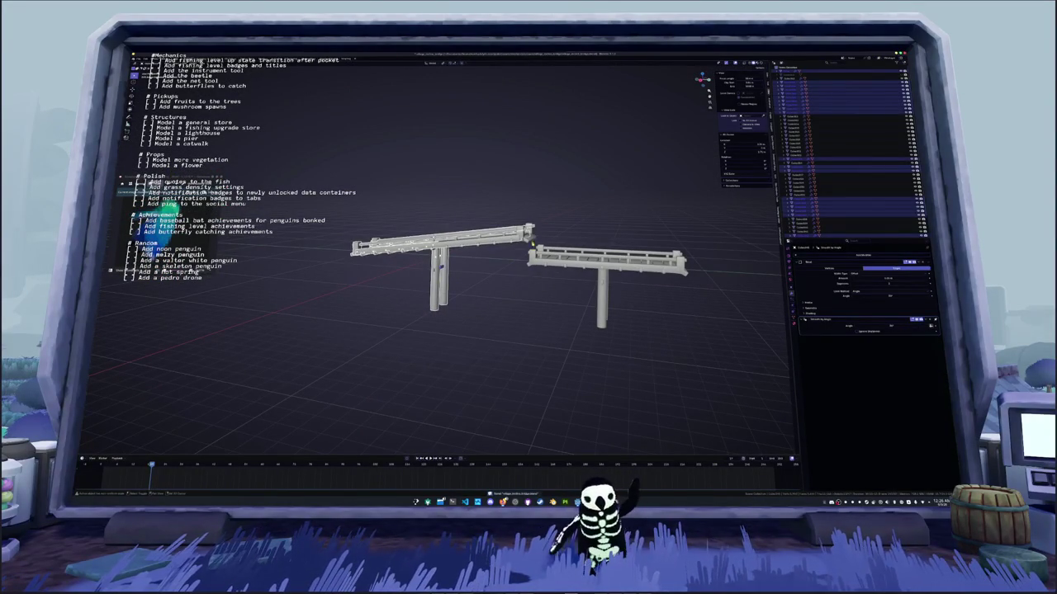
{"action": "left_click", "coordinate": [496, 223], "text": "shift"}
{"action": "mouse_move", "coordinate": [519, 259]}
{"action": "left_mouse_down"}
{"action": "mouse_move", "coordinate": [247, 206]}
{"action": "mouse_move", "coordinate": [290, 187]}
{"action": "left_mouse_up"}
{"action": "left_click_drag", "start_coordinate": [701, 79], "coordinate": [701, 80]}
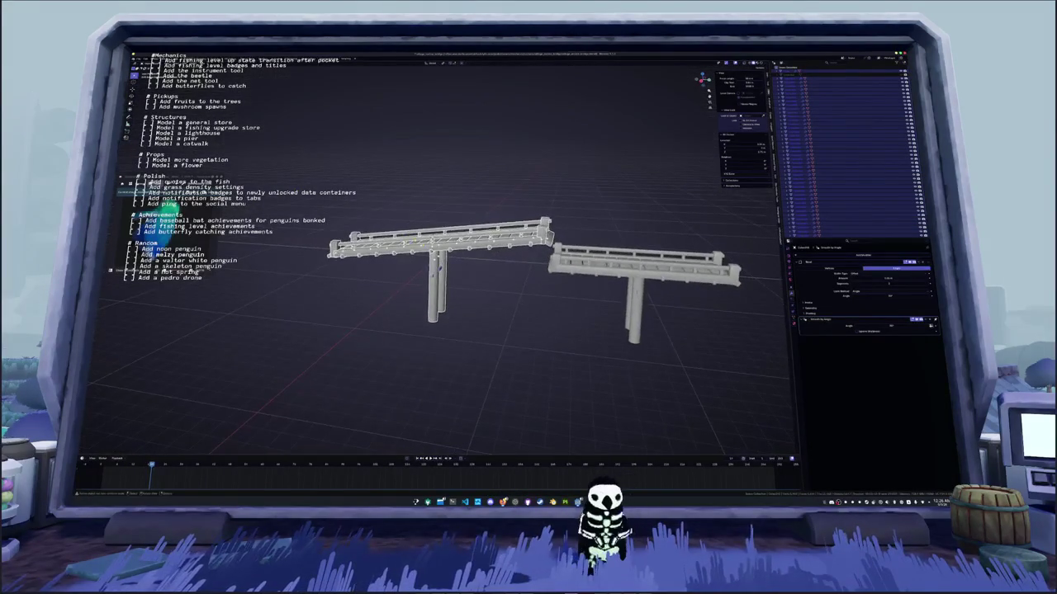
{"action": "mouse_move", "coordinate": [530, 330]}
{"action": "left_mouse_down"}
{"action": "mouse_move", "coordinate": [378, 248]}
{"action": "mouse_move", "coordinate": [329, 181]}
{"action": "left_mouse_up"}
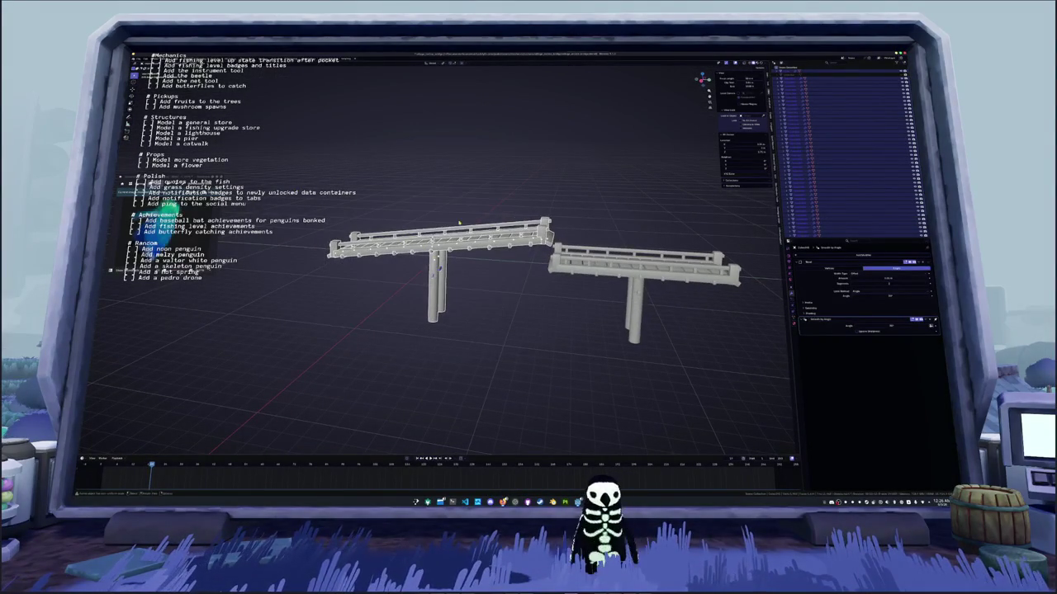
{"action": "key", "text": "g"}
{"action": "key", "text": "z"}
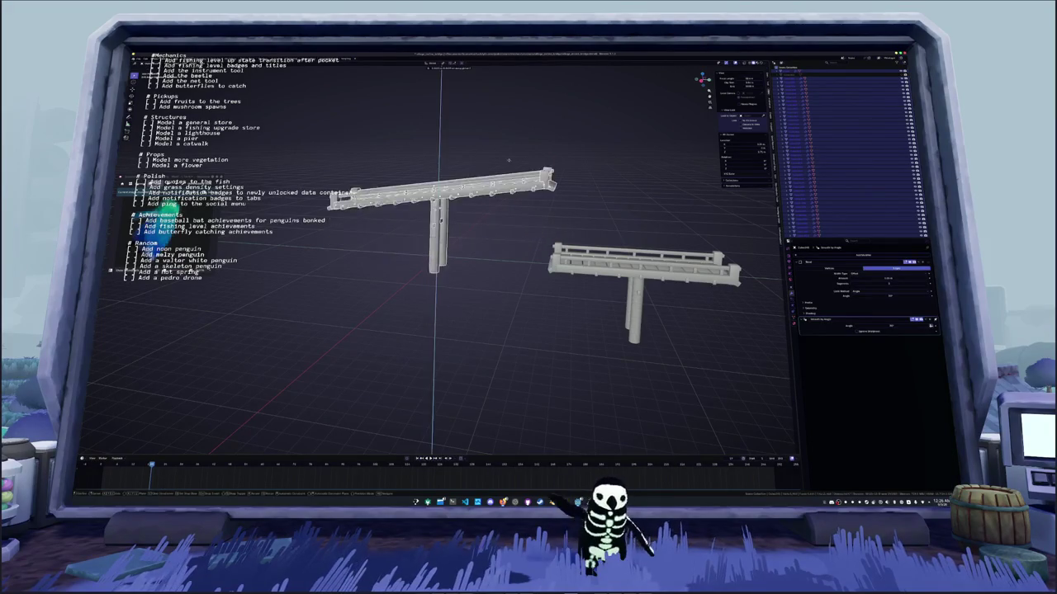
{"action": "key", "text": "Escape"}
{"action": "right_click", "coordinate": [507, 148]}
{"action": "key", "text": "Escape"}
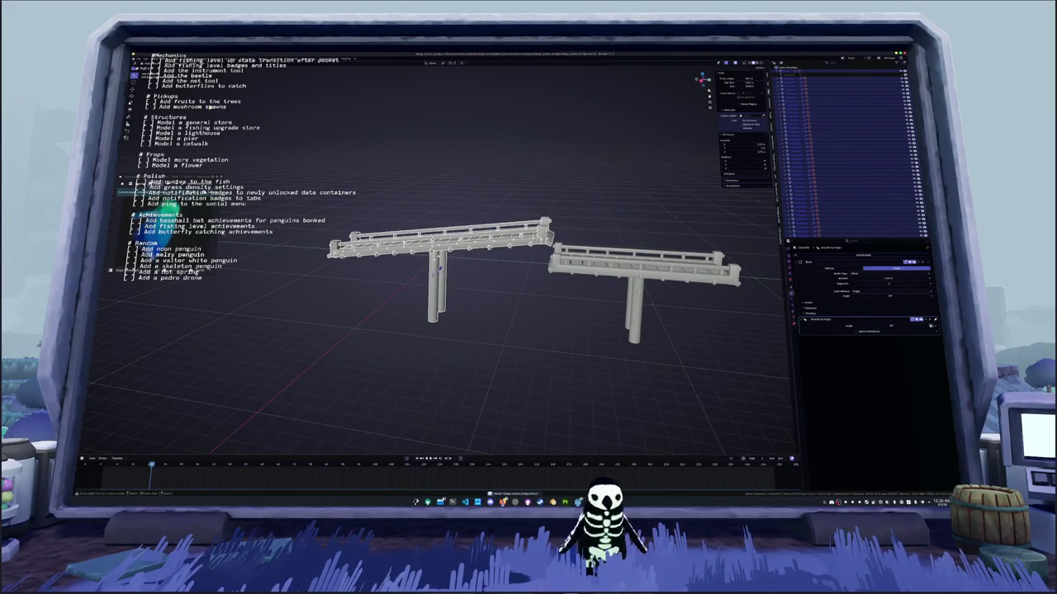
Convert the left bridge parts to mesh, apply all transforms, join them, and select the whole mesh
{"action": "right_click", "coordinate": [354, 147]}
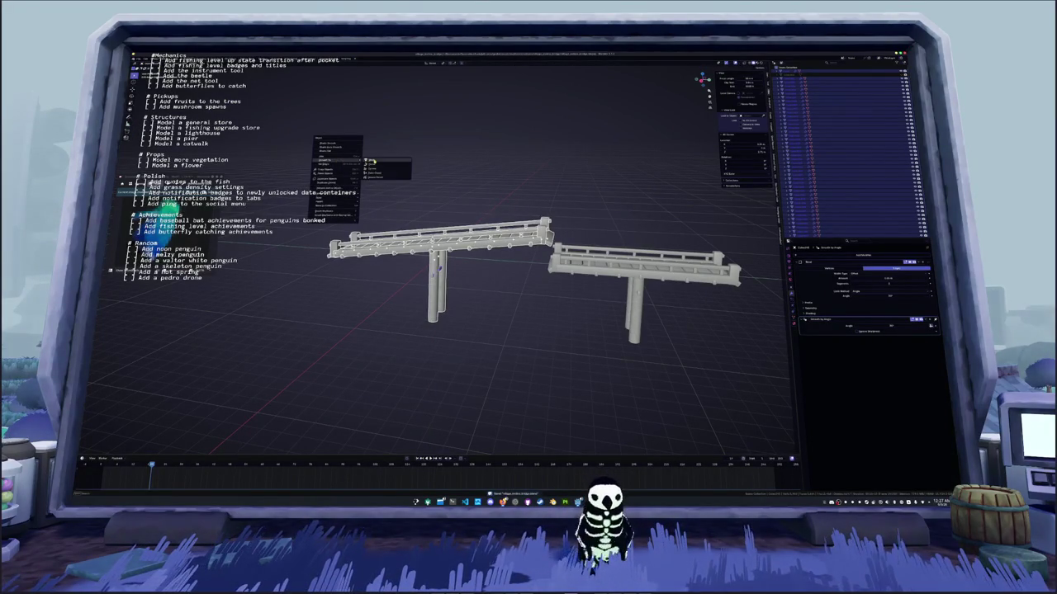
{"action": "left_click", "coordinate": [374, 162]}
{"action": "key", "text": "ctrl+a"}
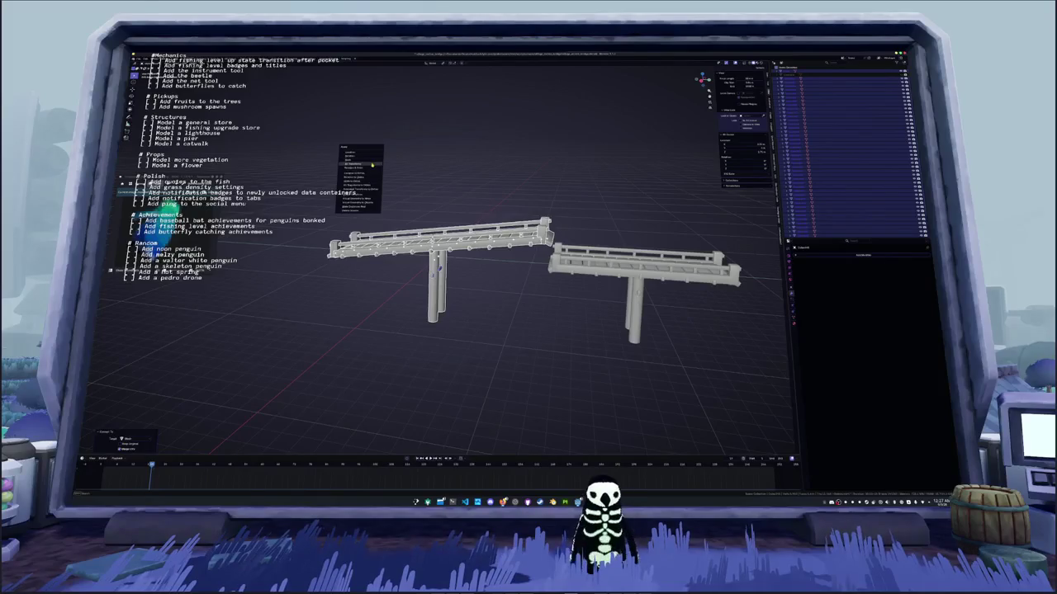
{"action": "left_click", "coordinate": [374, 165]}
{"action": "key", "text": "ctrl+j"}
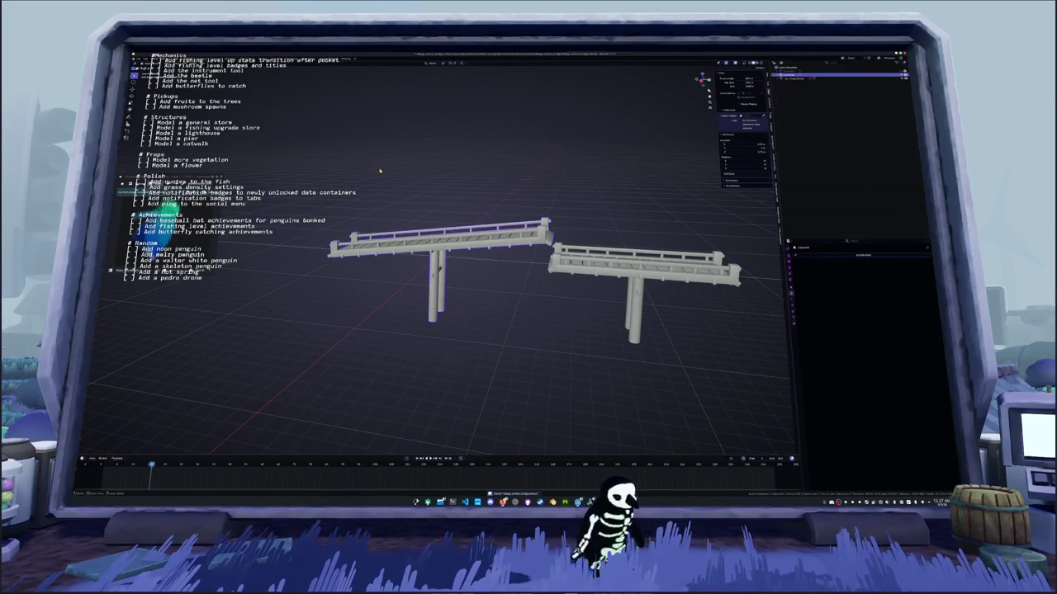
{"action": "key", "text": "Tab"}
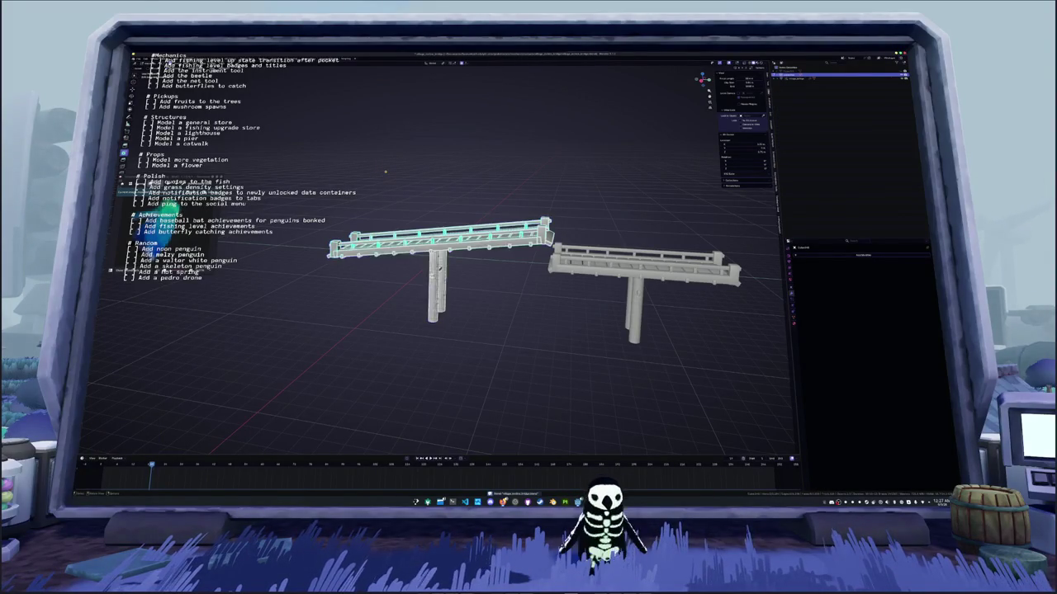
{"action": "key", "text": "a"}
In UV Editing, Smart UV Project the bridge and pack its islands, then leave Edit Mode
{"action": "key", "text": "ctrl+Page_Down"}
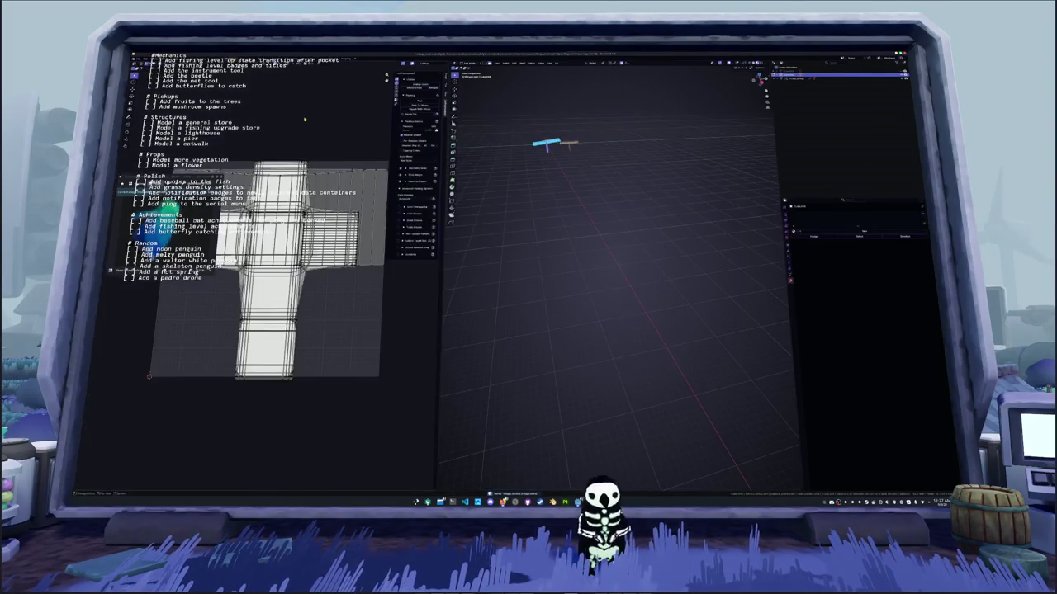
{"action": "key", "text": "KP_Decimal"}
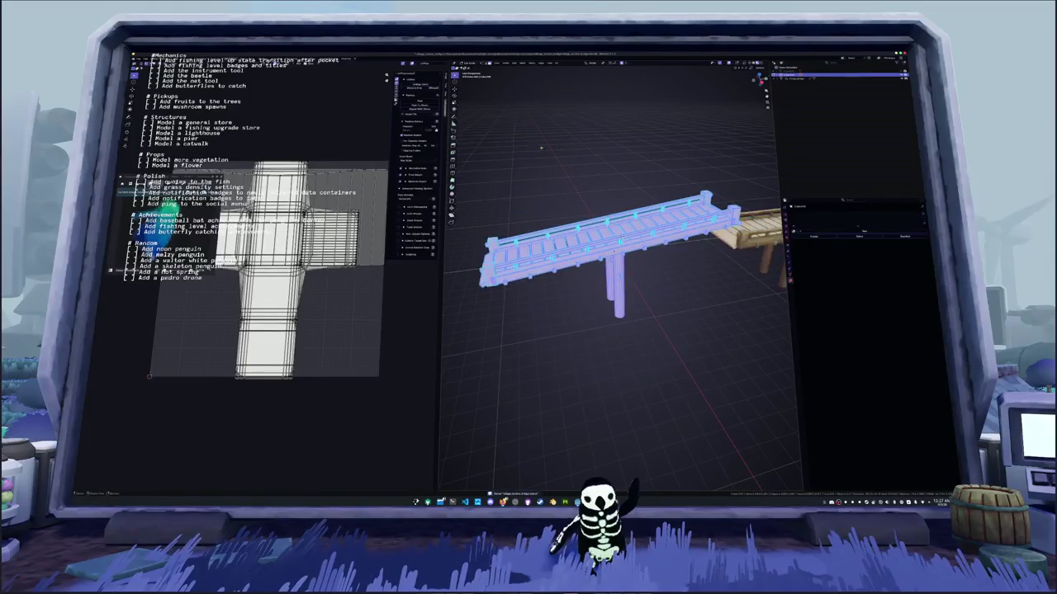
{"action": "key", "text": "u"}
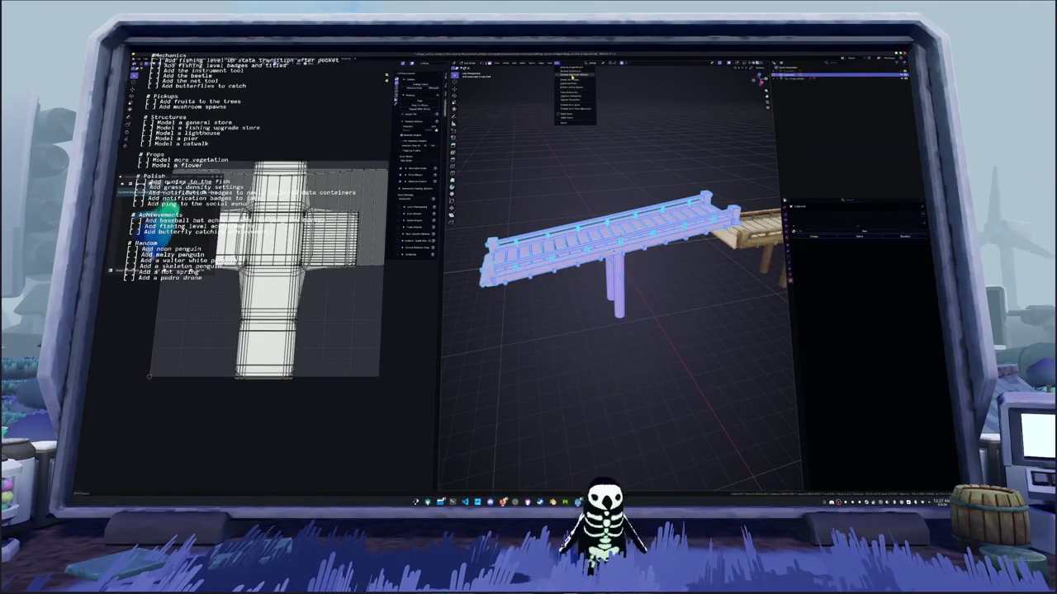
{"action": "left_click", "coordinate": [576, 77]}
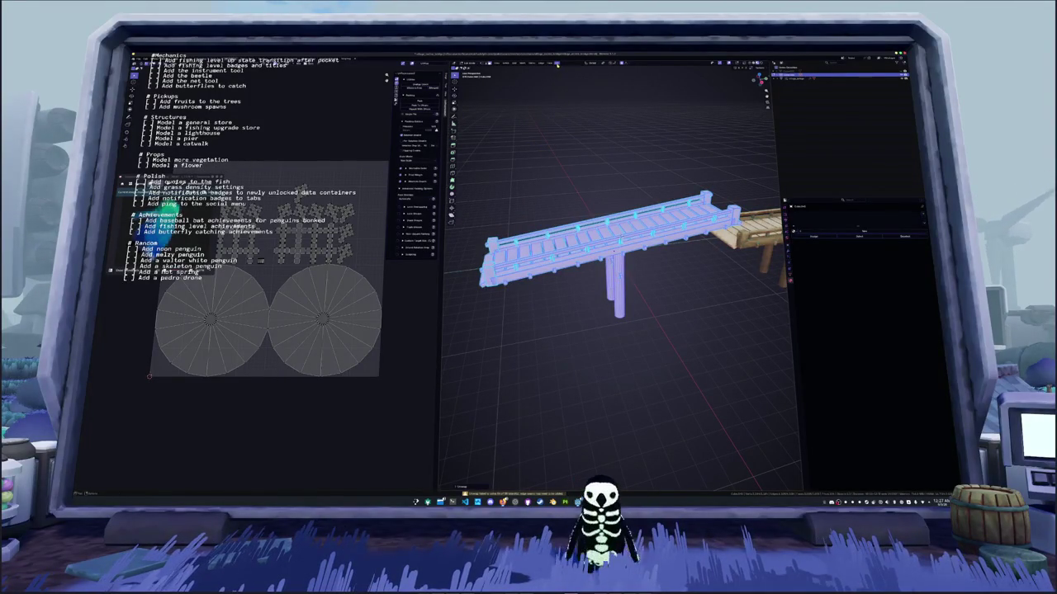
{"action": "key", "text": "u"}
{"action": "left_click", "coordinate": [570, 85]}
{"action": "left_click", "coordinate": [557, 113]}
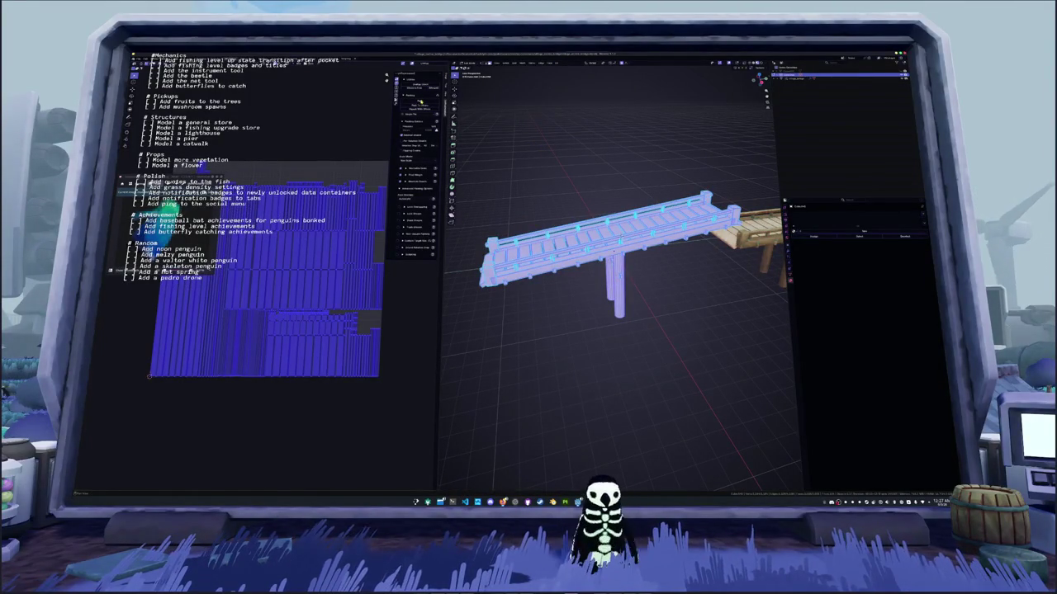
{"action": "left_click", "coordinate": [420, 105]}
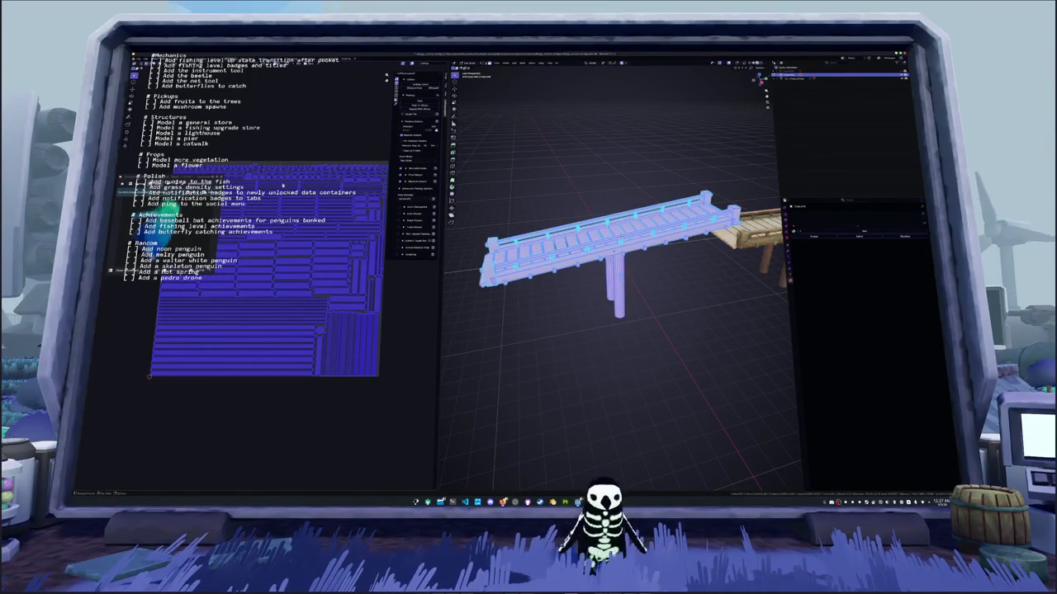
{"action": "key", "text": "Tab"}
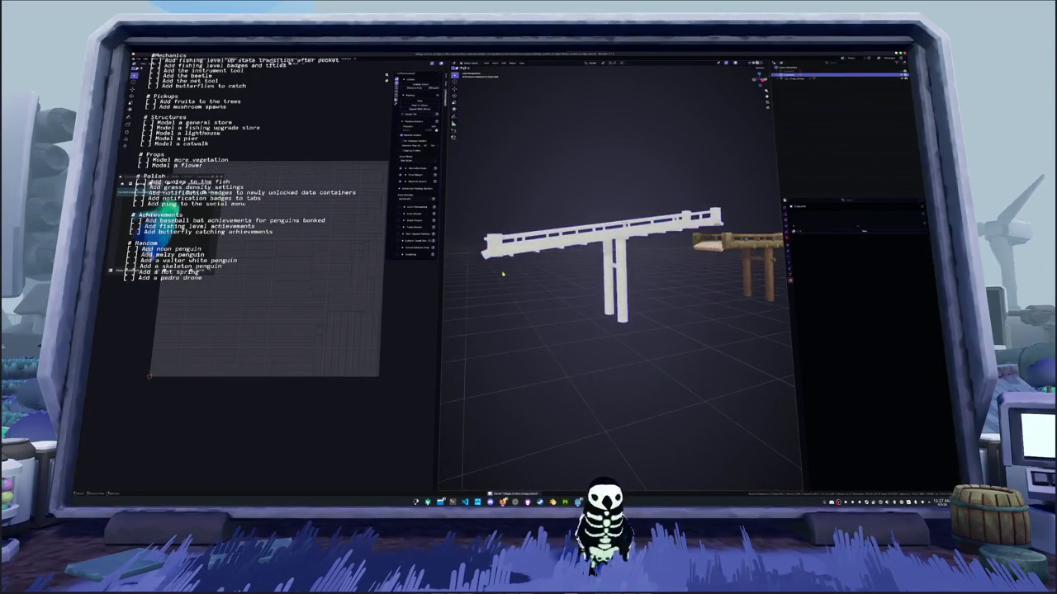
Rename the joined bridge object with F2 and confirm the new name
{"action": "scroll", "coordinate": [523, 274], "scroll_direction": "up", "scroll_amount": 3}
{"action": "scroll", "coordinate": [523, 274], "scroll_direction": "left", "scroll_amount": 5}
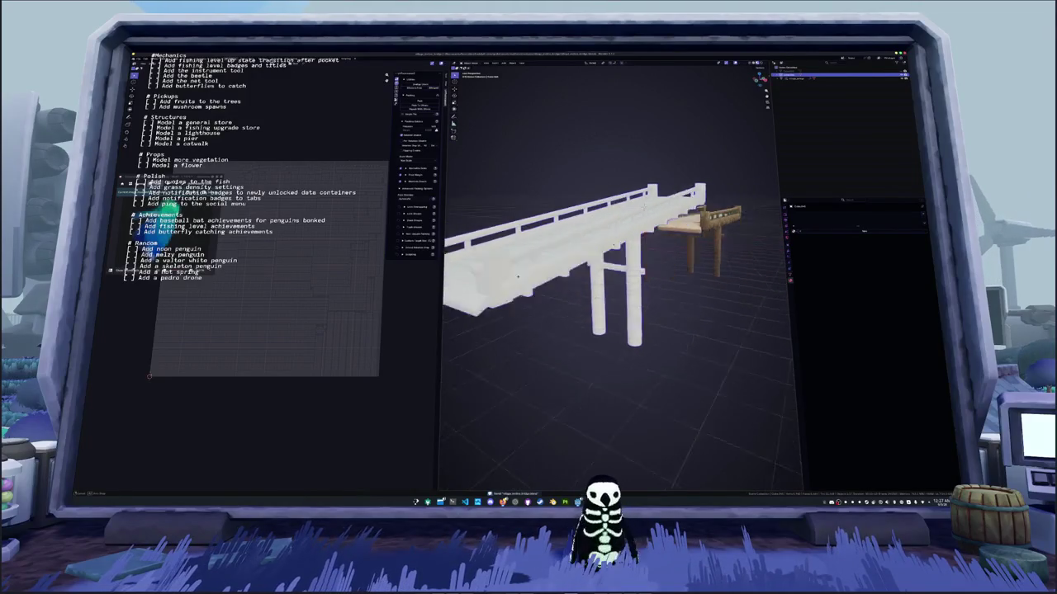
{"action": "key", "text": "F2"}
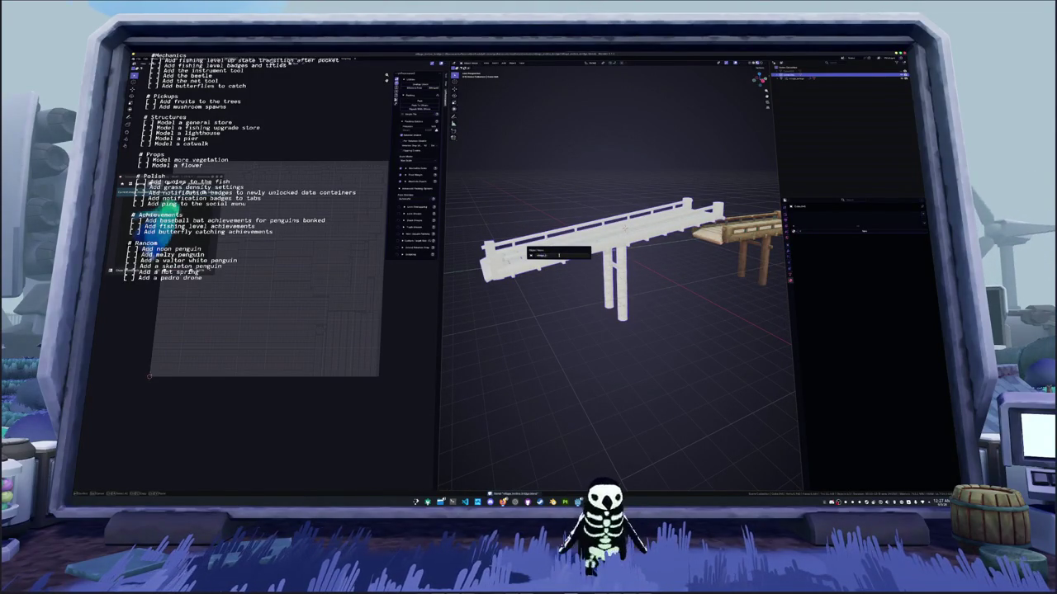
{"action": "type", "text": "er"}
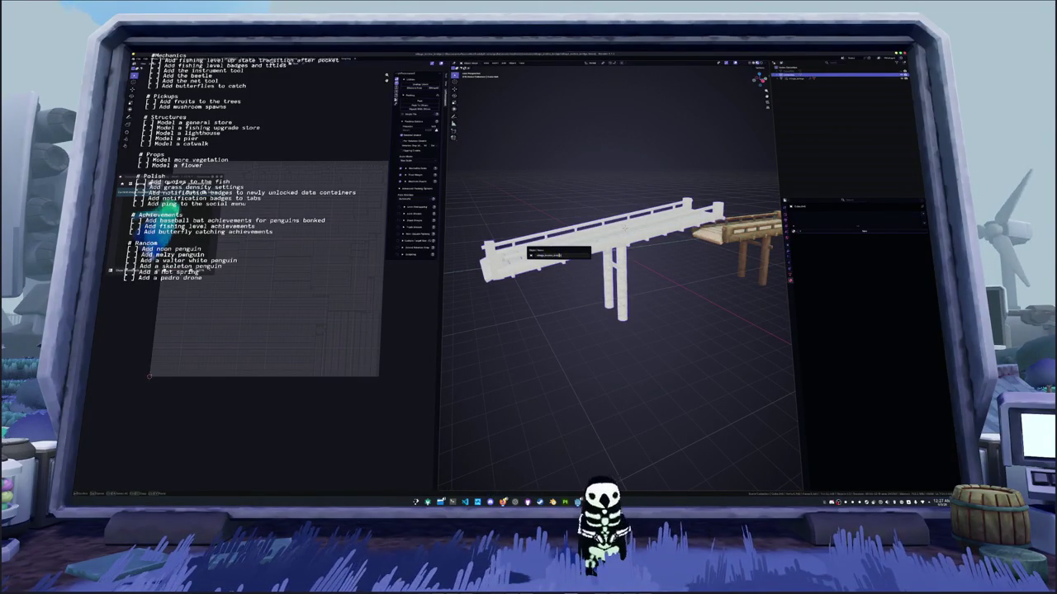
{"action": "key", "text": "Return"}
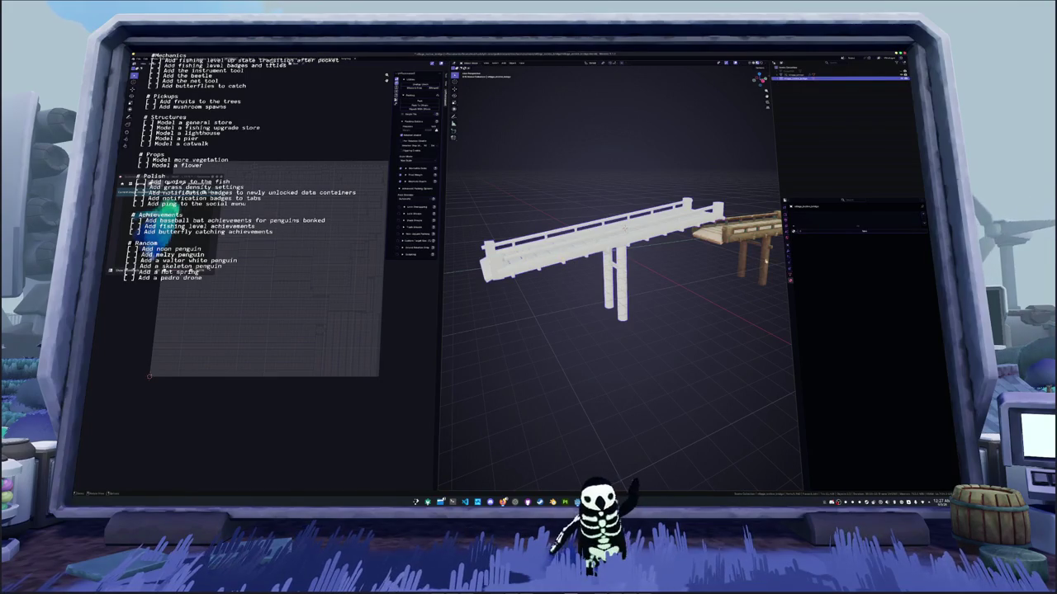
Apply all transforms to the bridge and save the blend file
{"action": "left_click", "coordinate": [790, 239]}
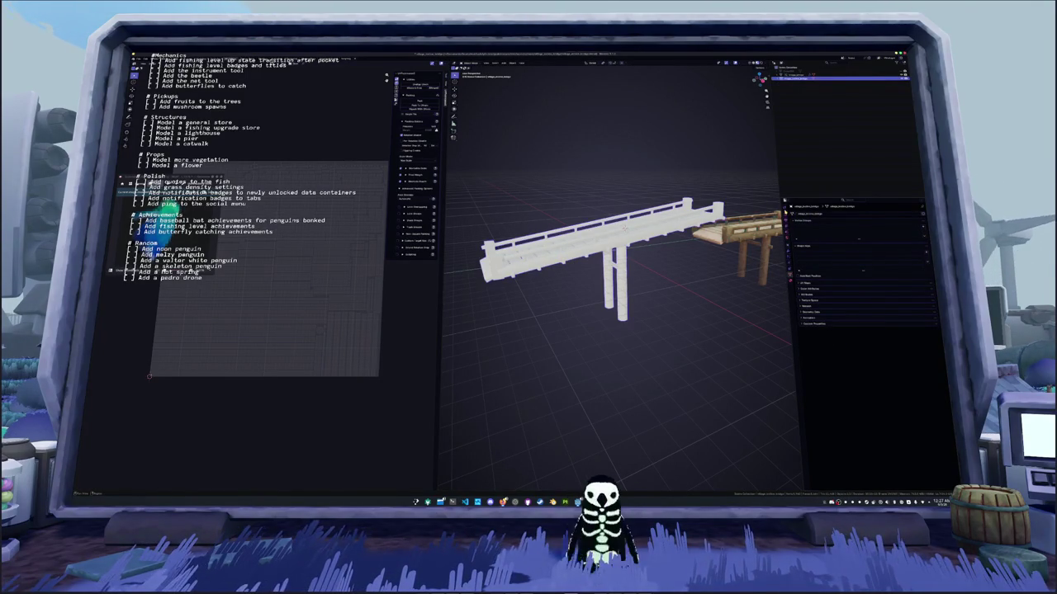
{"action": "left_click", "coordinate": [791, 216]}
{"action": "key", "text": "ctrl+a"}
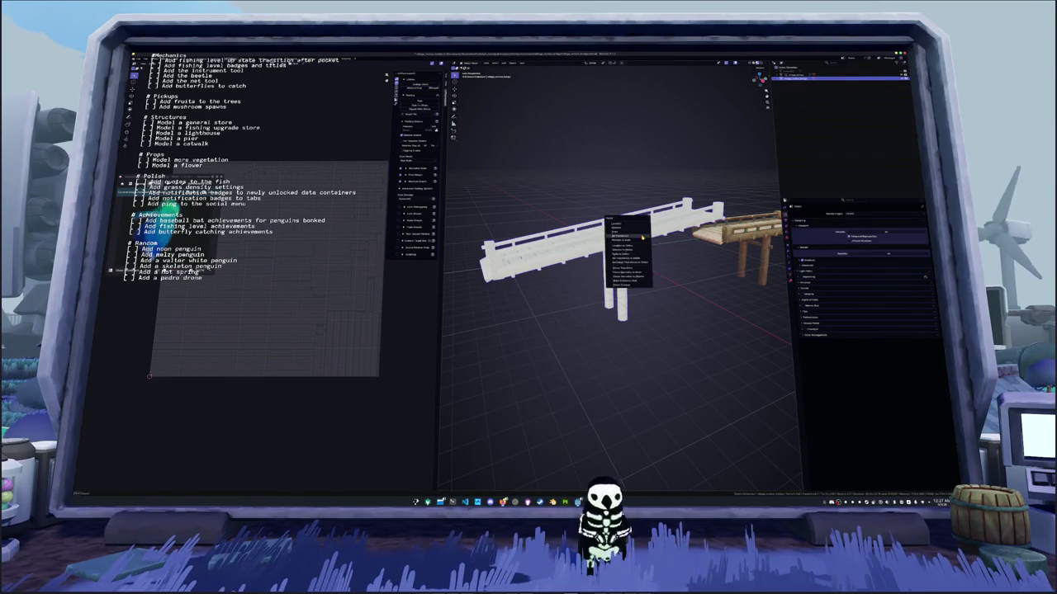
{"action": "left_click", "coordinate": [628, 231]}
{"action": "key", "text": "ctrl+s"}
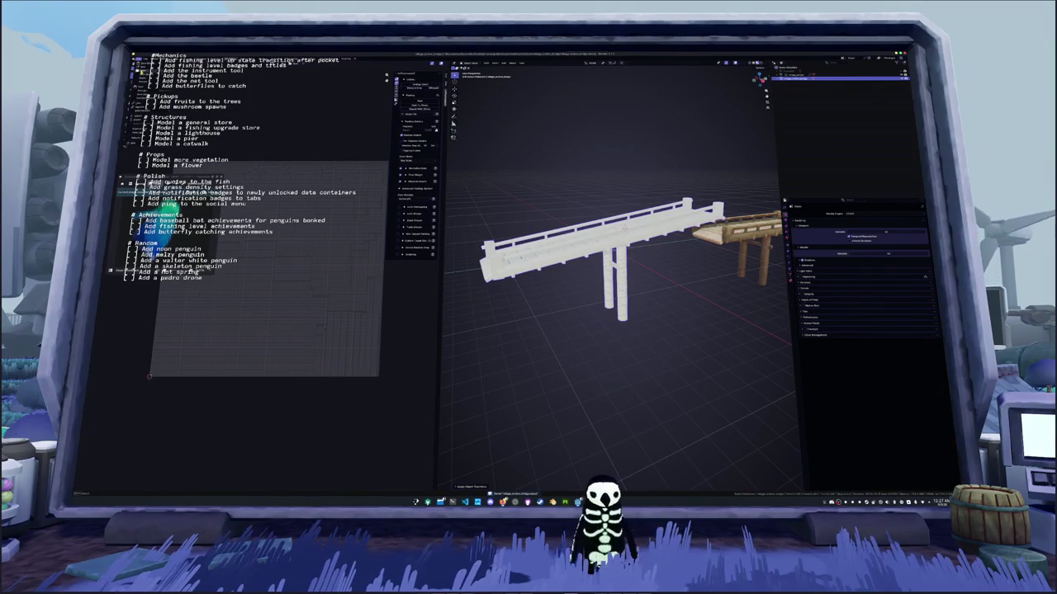
Export the bridge as an FBX into the destination folder, then export it again
{"action": "left_click", "coordinate": [439, 154]}
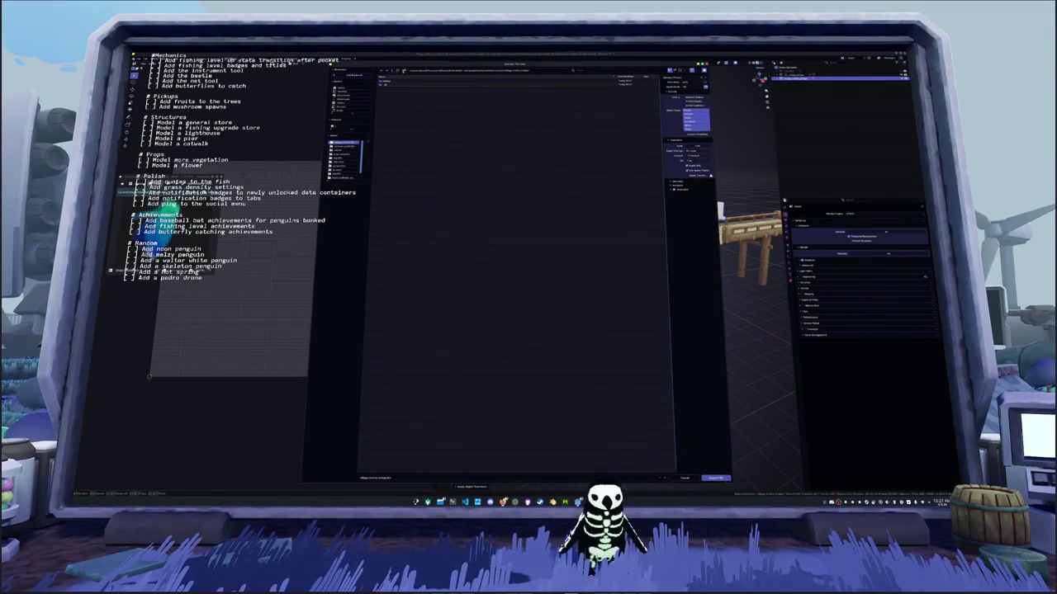
{"action": "left_click", "coordinate": [388, 85]}
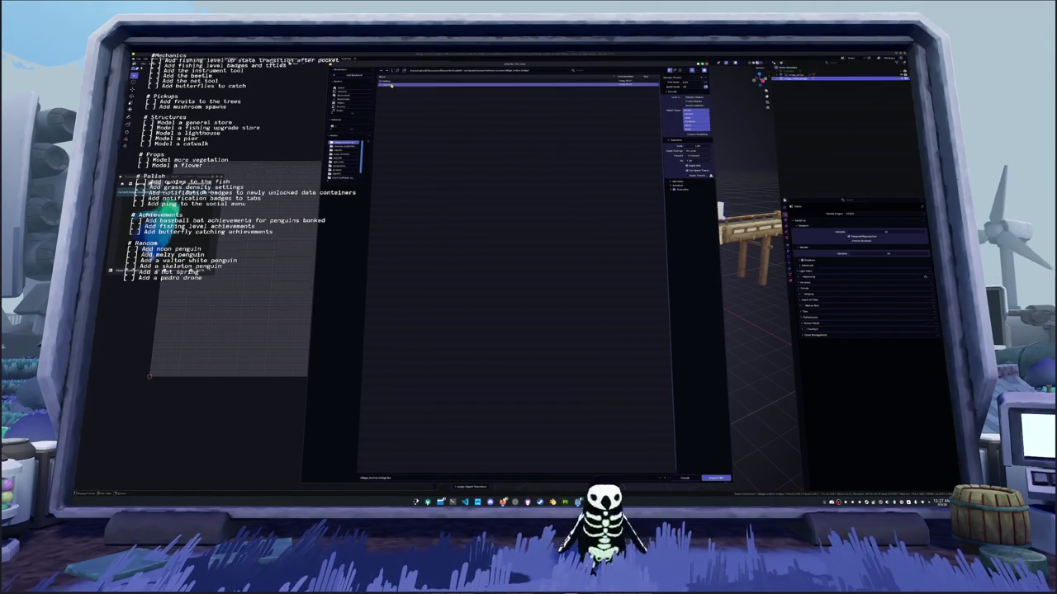
{"action": "double_click", "coordinate": [390, 85]}
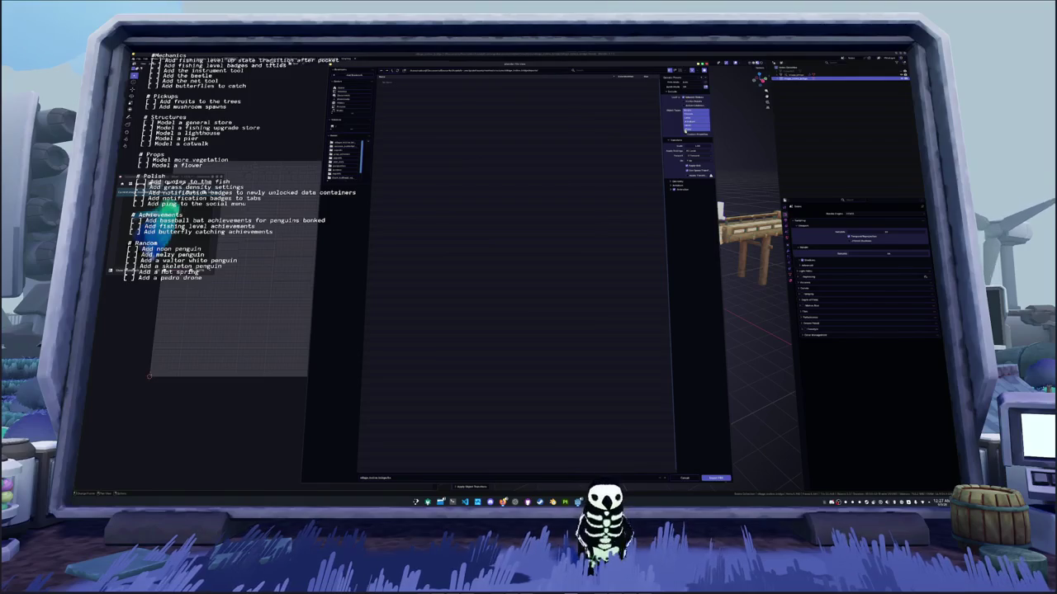
{"action": "left_click", "coordinate": [713, 479]}
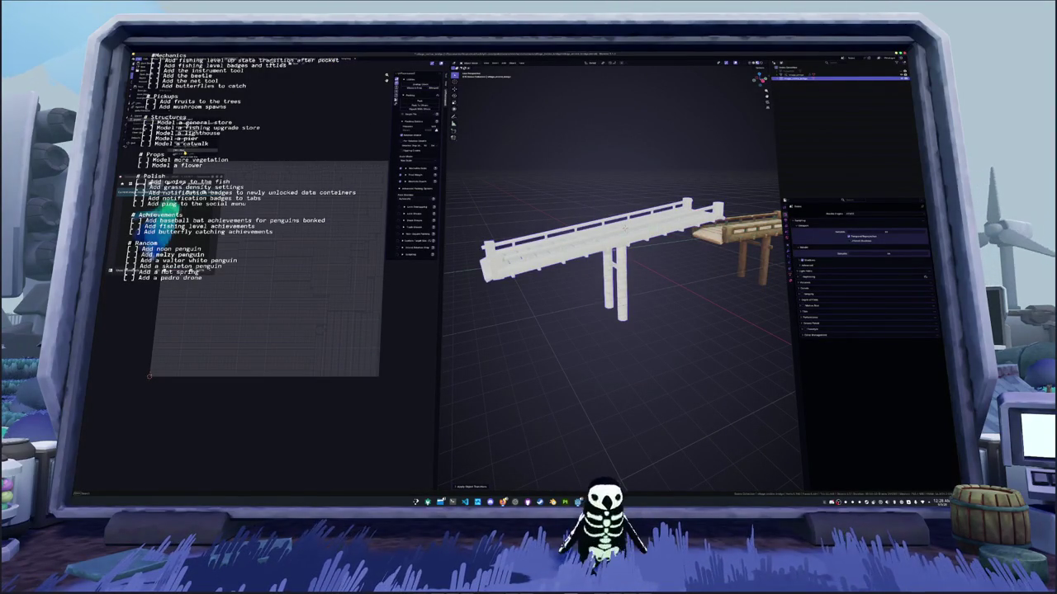
{"action": "key", "text": "shift+r"}
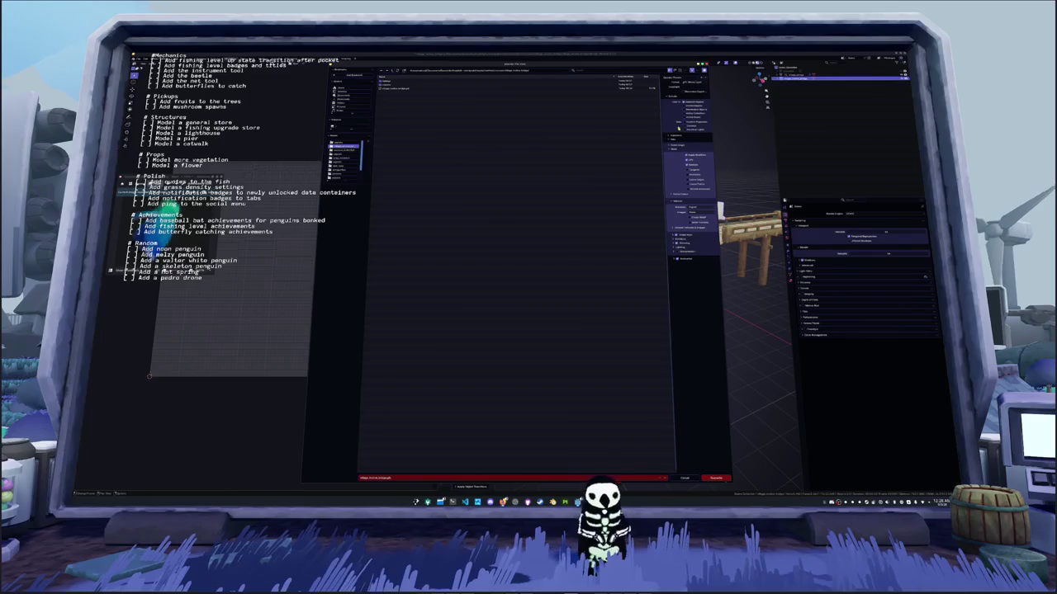
{"action": "left_click", "coordinate": [712, 478]}
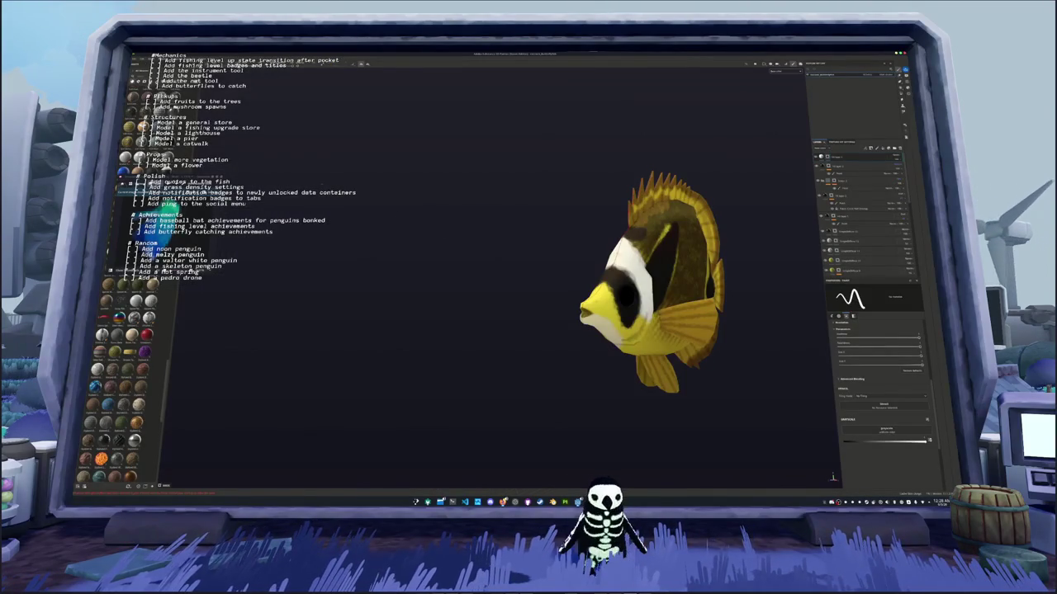
Start a new Substance Painter project and pick the exported bridge FBX as its mesh
{"action": "key", "text": "ctrl+alt+p"}
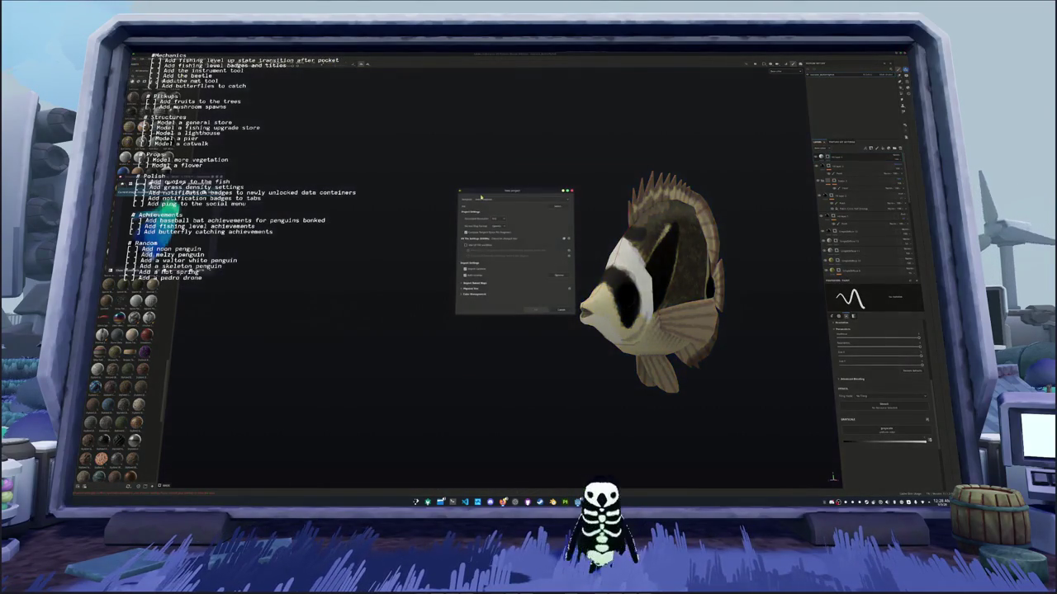
{"action": "left_click", "coordinate": [561, 209]}
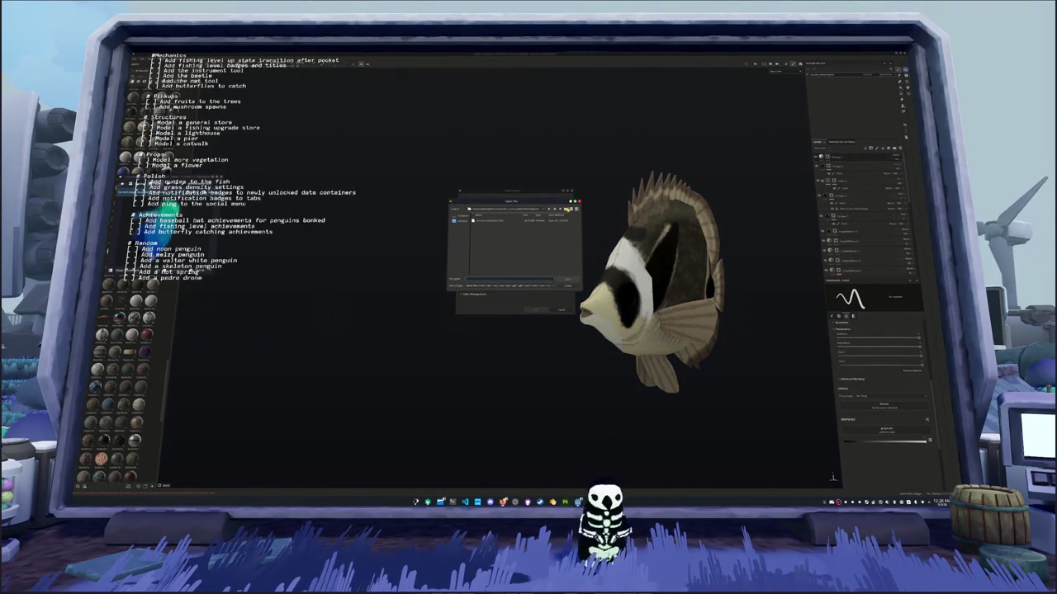
{"action": "left_click", "coordinate": [559, 210]}
{"action": "left_click", "coordinate": [561, 209]}
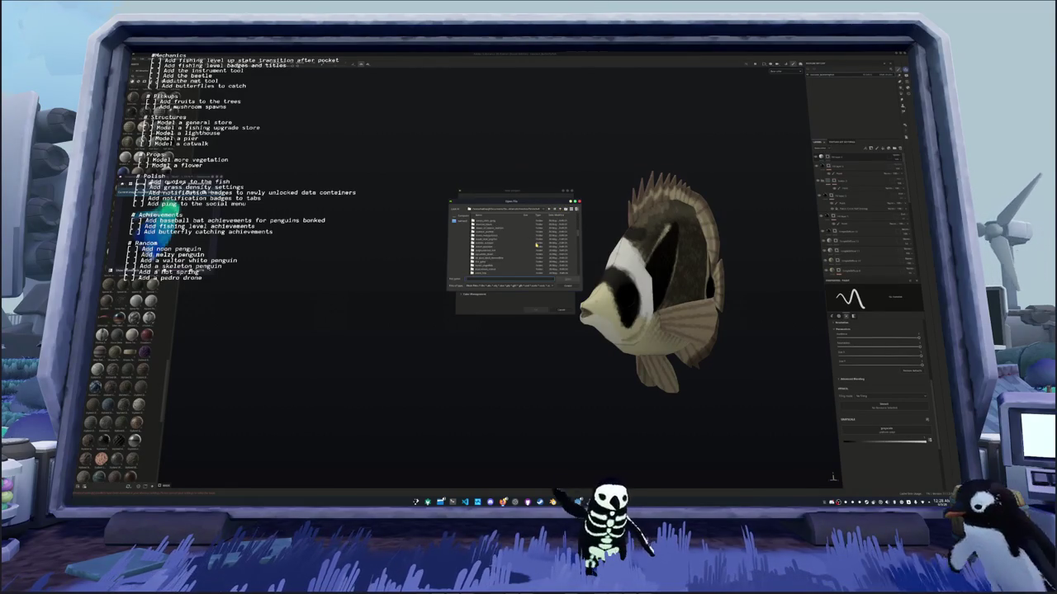
{"action": "double_click", "coordinate": [537, 244]}
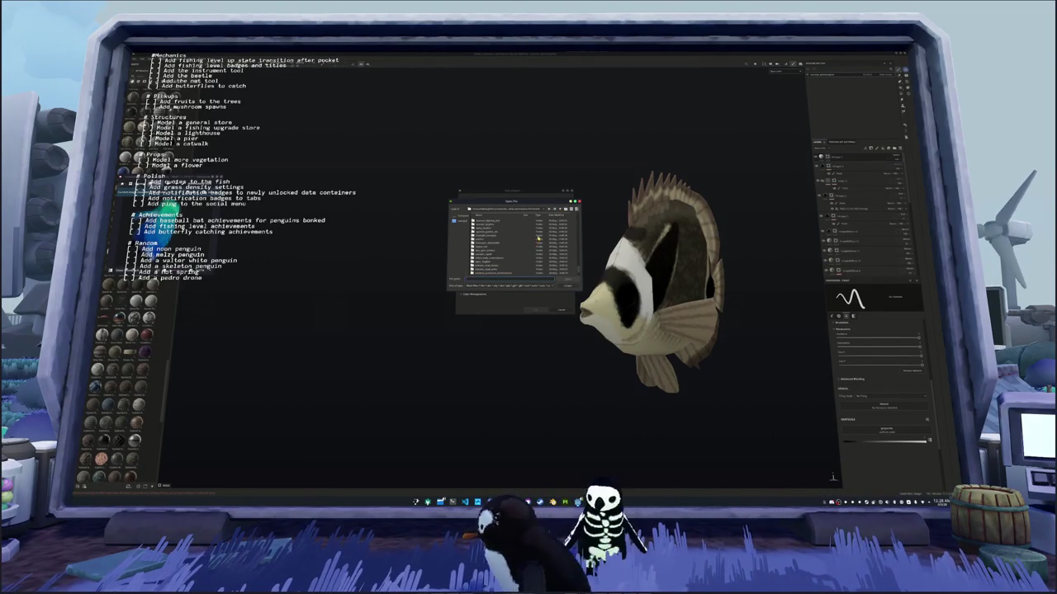
{"action": "left_click", "coordinate": [560, 209]}
{"action": "left_click", "coordinate": [560, 210]}
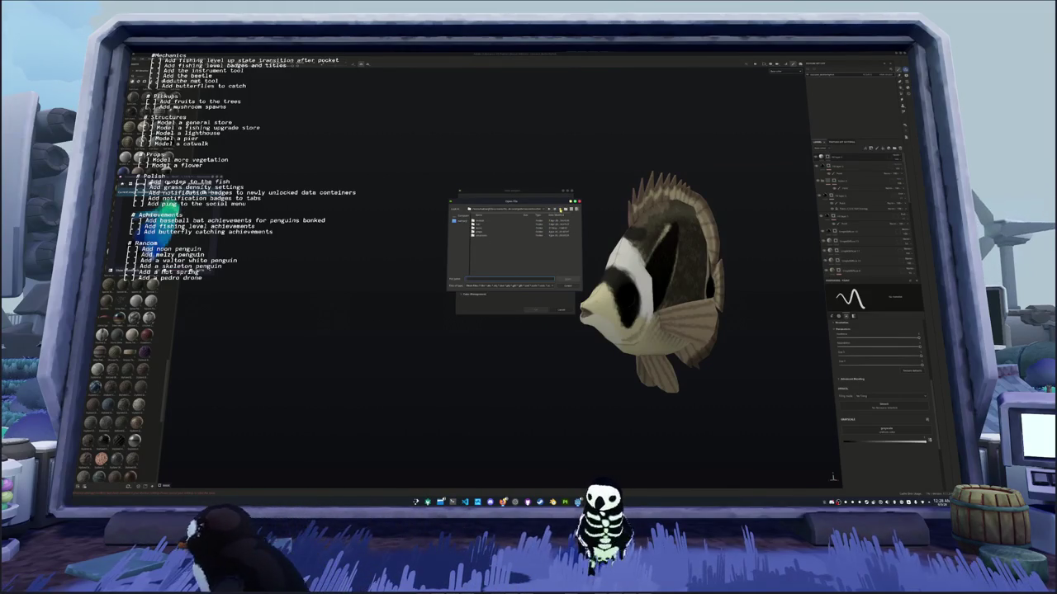
{"action": "double_click", "coordinate": [480, 236]}
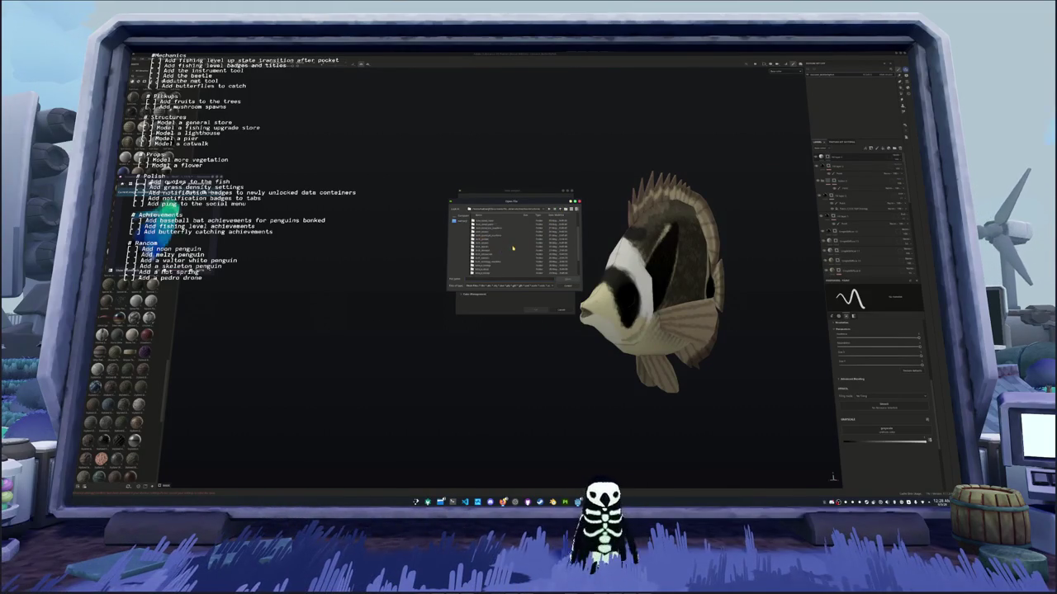
{"action": "scroll", "coordinate": [514, 250], "scroll_direction": "down", "scroll_amount": 1}
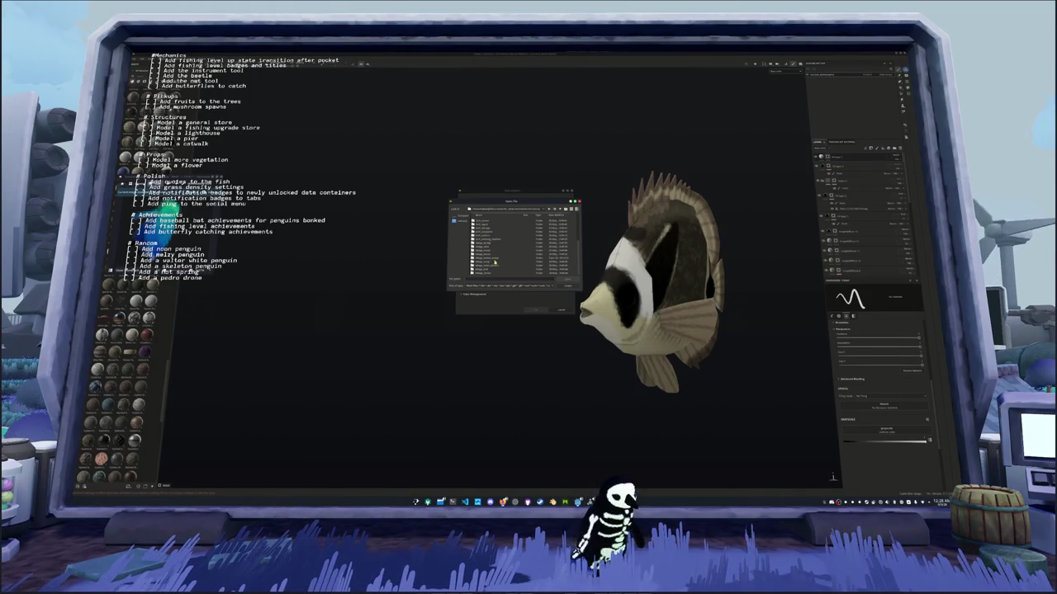
{"action": "double_click", "coordinate": [493, 261]}
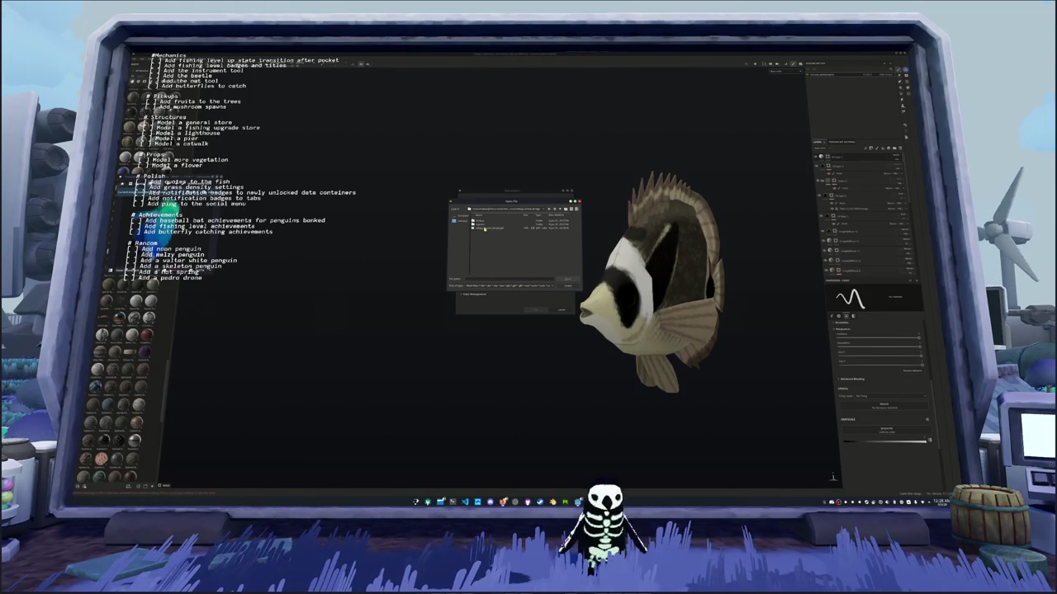
{"action": "double_click", "coordinate": [485, 228]}
Set the document resolution, confirm the project, and close the fish project at the save prompt
{"action": "left_click", "coordinate": [498, 220]}
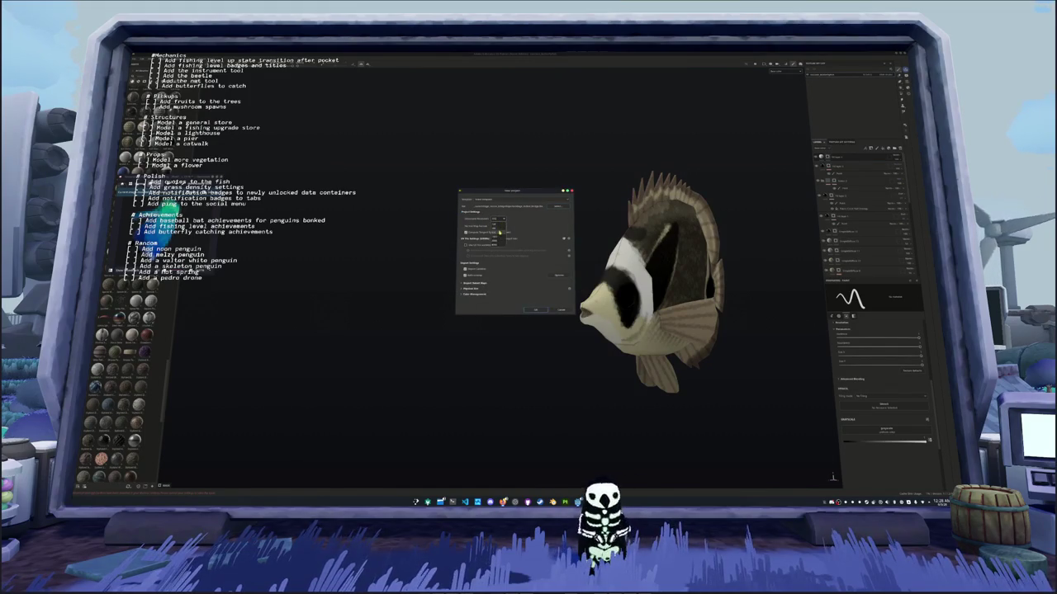
{"action": "left_click", "coordinate": [500, 242]}
{"action": "left_click", "coordinate": [536, 309]}
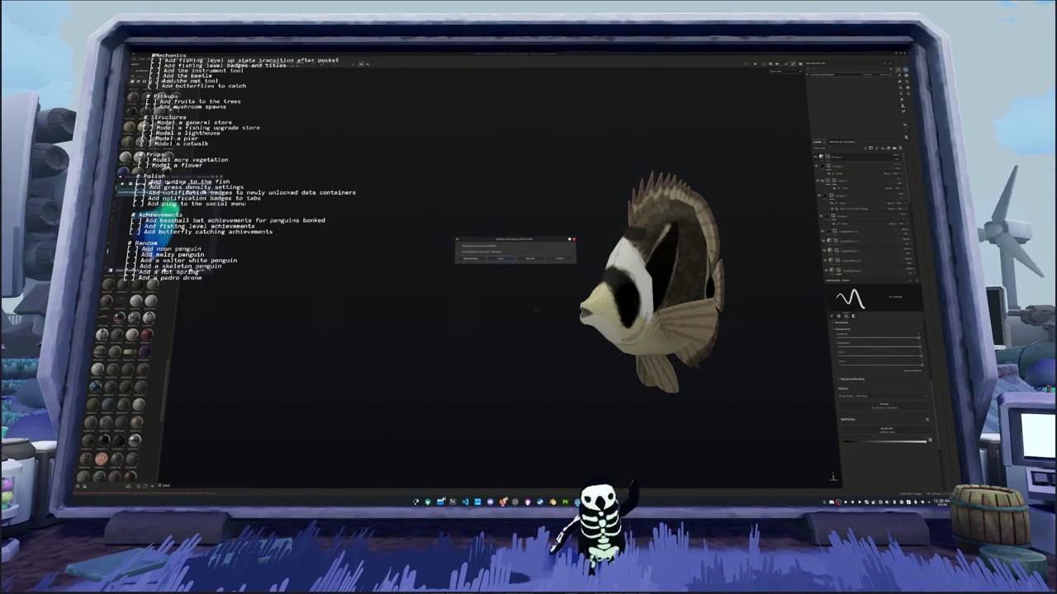
{"action": "left_click", "coordinate": [500, 259]}
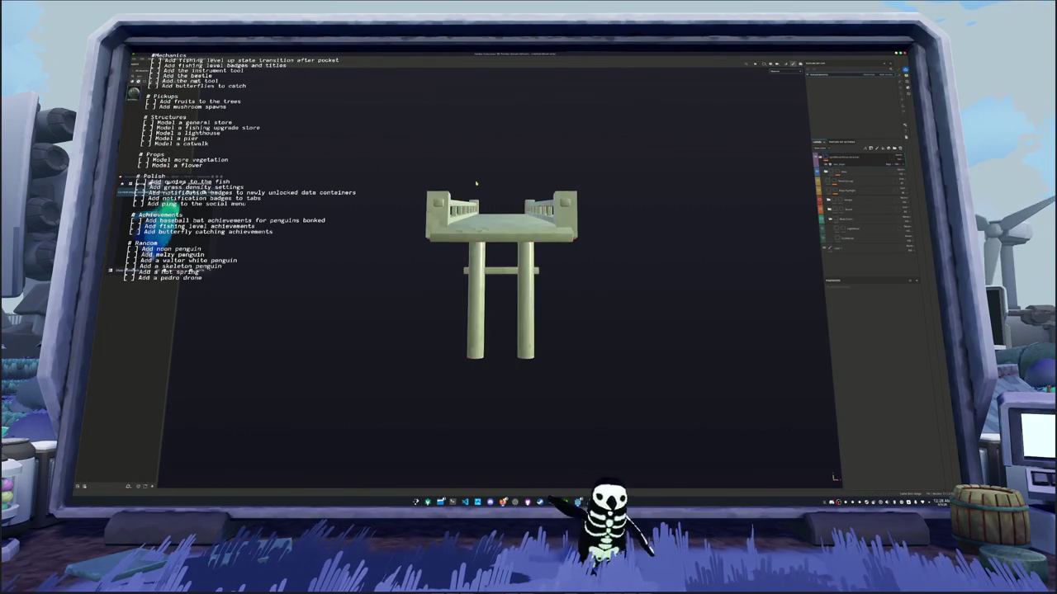
Bake the bridge's selected mesh map textures and return to painting mode
{"action": "key", "text": "ctrl+shift+b"}
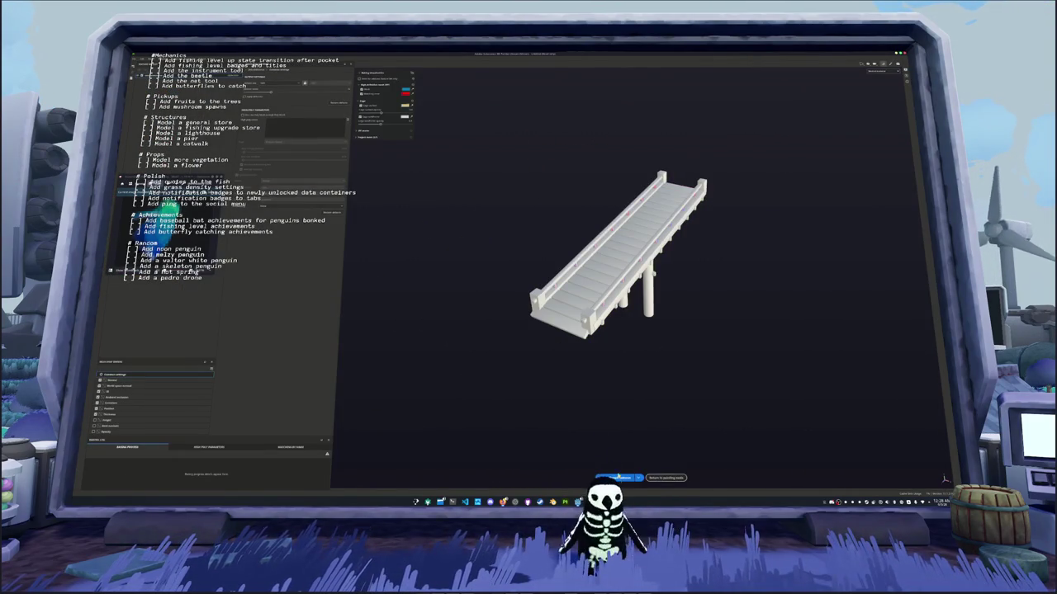
{"action": "left_click", "coordinate": [618, 477]}
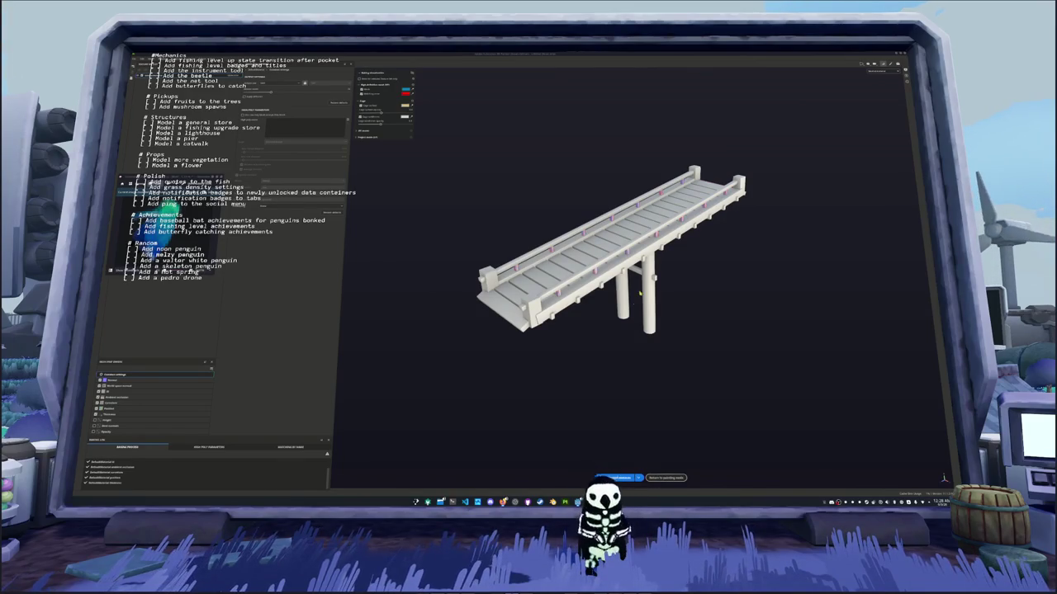
{"action": "left_click", "coordinate": [673, 478]}
{"action": "left_click", "coordinate": [668, 478]}
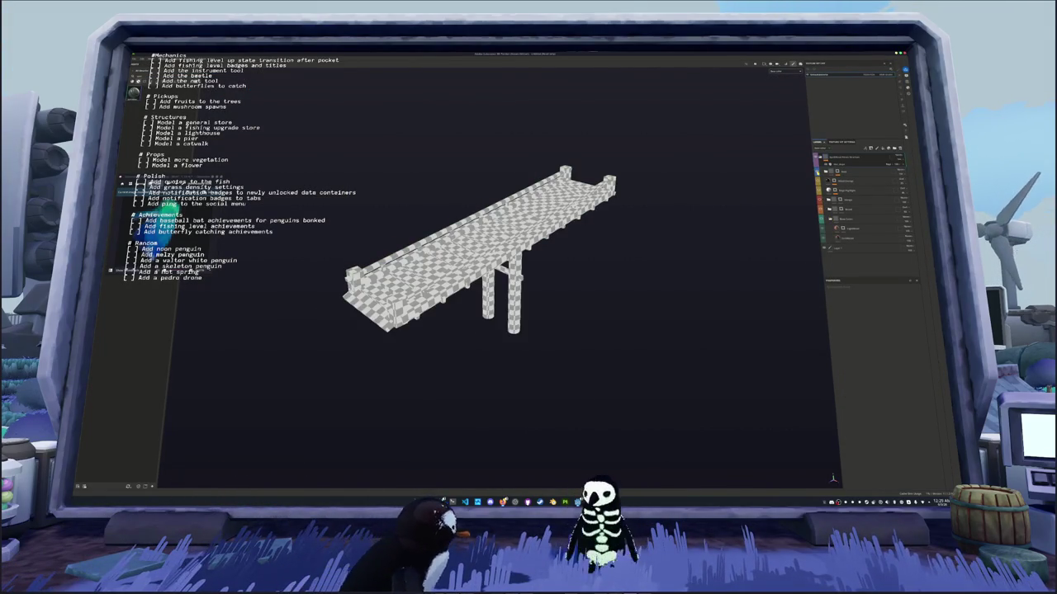
Show the wood texture on the bridge and select its paint layer
{"action": "left_click", "coordinate": [851, 229]}
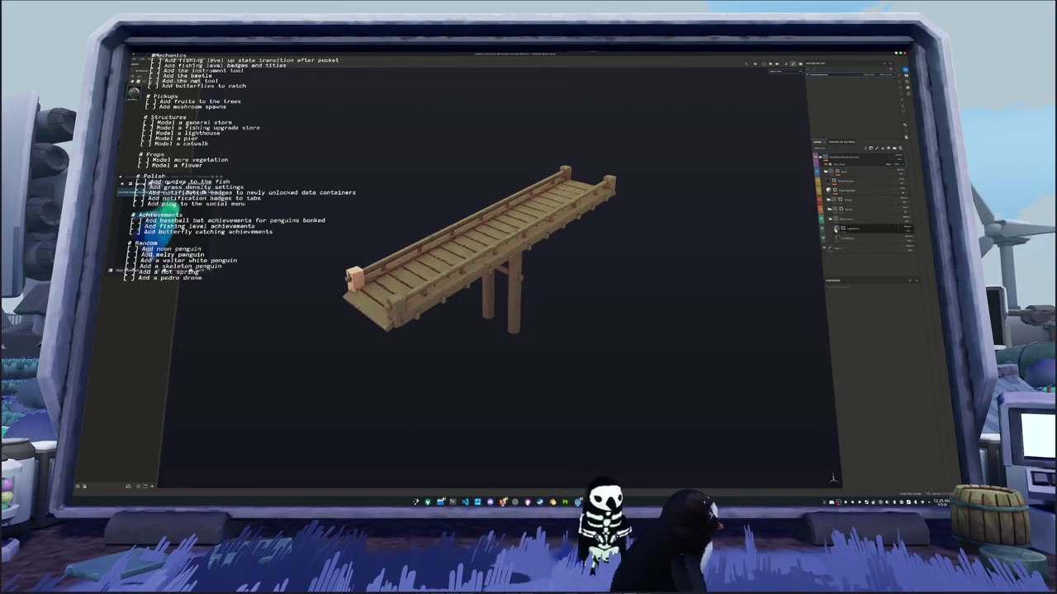
{"action": "left_click", "coordinate": [845, 229]}
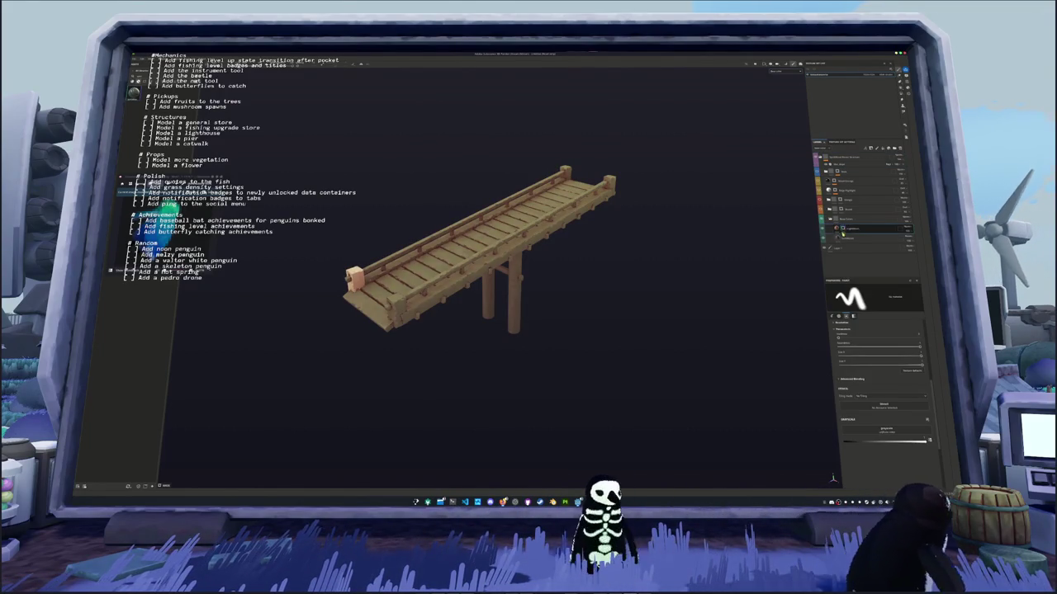
{"action": "left_click_drag", "start_coordinate": [567, 247], "coordinate": [656, 246]}
{"action": "right_click", "coordinate": [846, 229]}
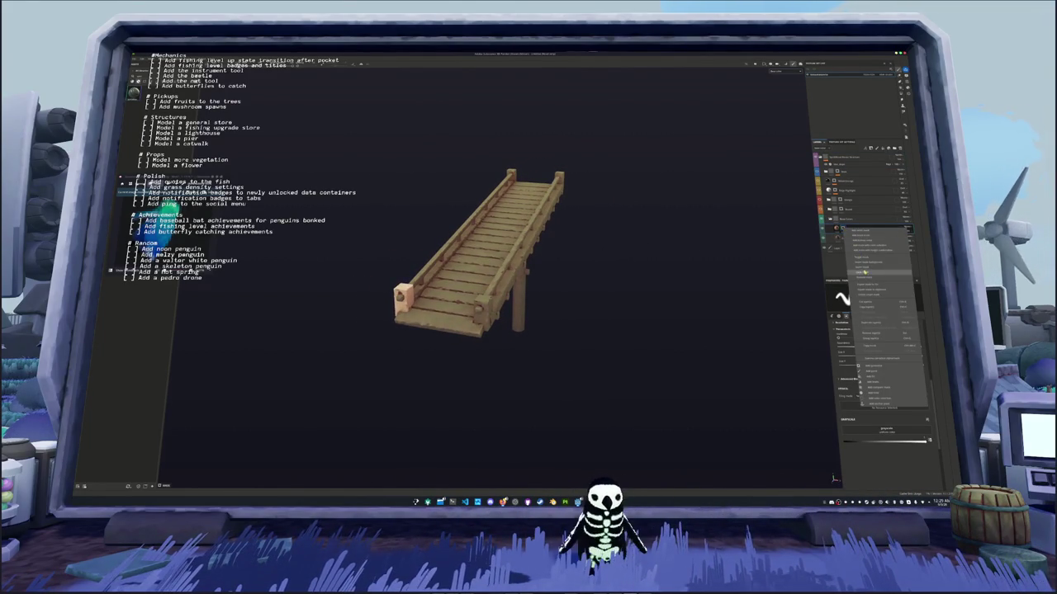
{"action": "left_click", "coordinate": [863, 274]}
{"action": "scroll", "coordinate": [584, 163], "scroll_direction": "up", "scroll_amount": 5}
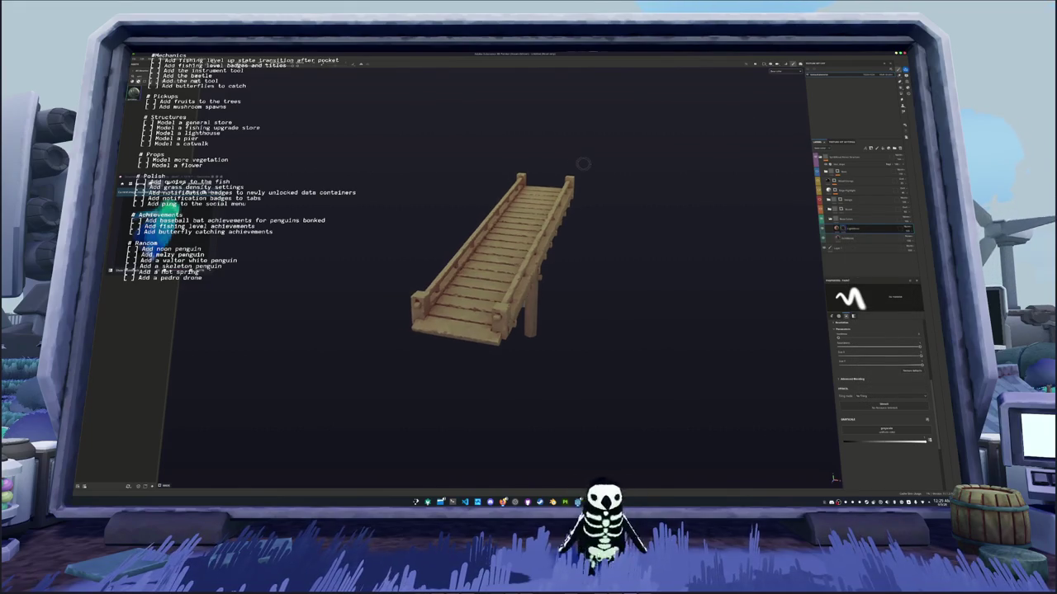
{"action": "left_click_drag", "start_coordinate": [606, 199], "coordinate": [628, 202]}
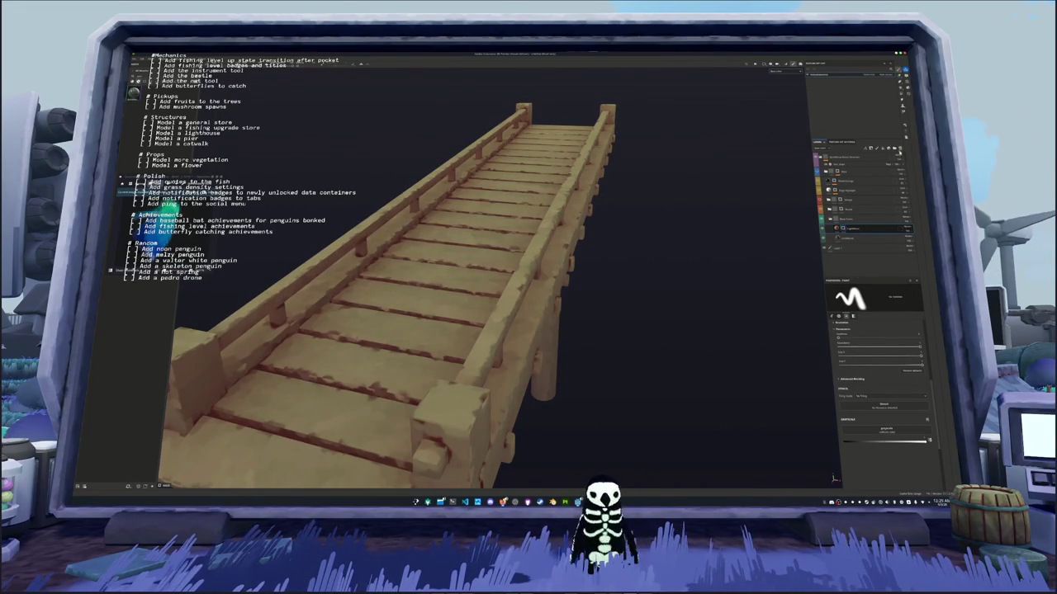
Polygon-fill the deck top faces with a light wood colour and check all sides
{"action": "left_click", "coordinate": [901, 93]}
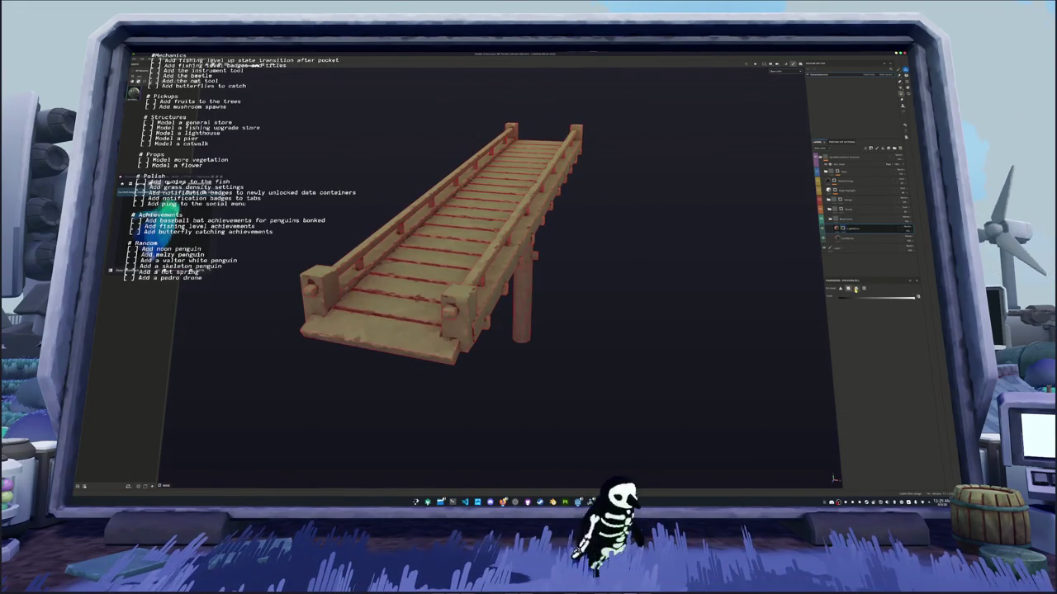
{"action": "left_click_drag", "start_coordinate": [658, 275], "coordinate": [569, 284]}
{"action": "mouse_move", "coordinate": [430, 284]}
{"action": "left_mouse_down"}
{"action": "mouse_move", "coordinate": [419, 233]}
{"action": "mouse_move", "coordinate": [470, 226]}
{"action": "mouse_move", "coordinate": [448, 251]}
{"action": "left_mouse_up"}
{"action": "left_click", "coordinate": [465, 274]}
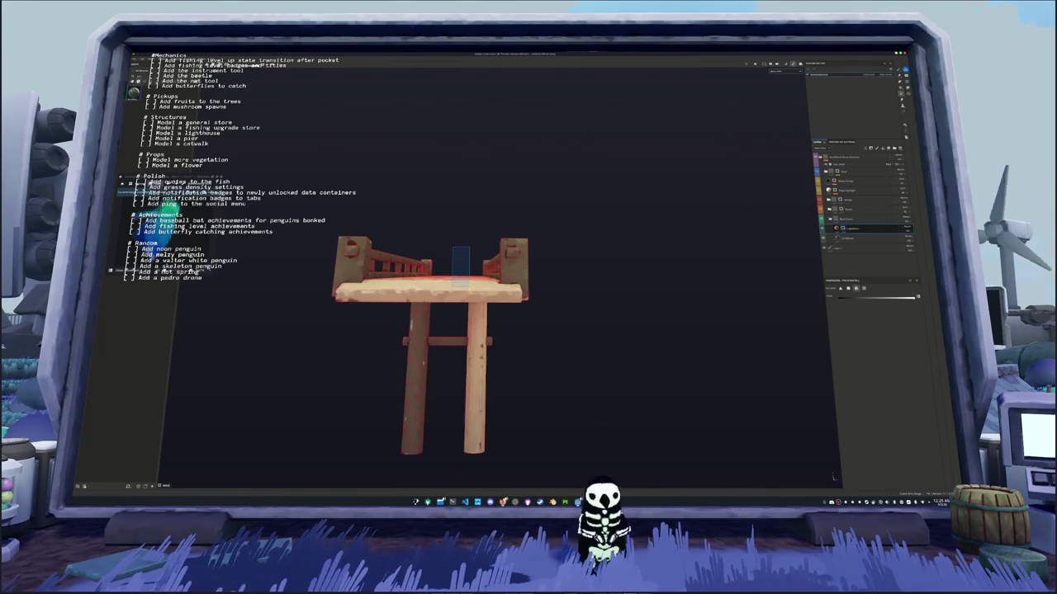
{"action": "mouse_move", "coordinate": [436, 306]}
{"action": "left_mouse_down"}
{"action": "mouse_move", "coordinate": [276, 313]}
{"action": "mouse_move", "coordinate": [452, 281]}
{"action": "mouse_move", "coordinate": [450, 254]}
{"action": "left_mouse_up"}
{"action": "left_click_drag", "start_coordinate": [611, 306], "coordinate": [747, 297]}
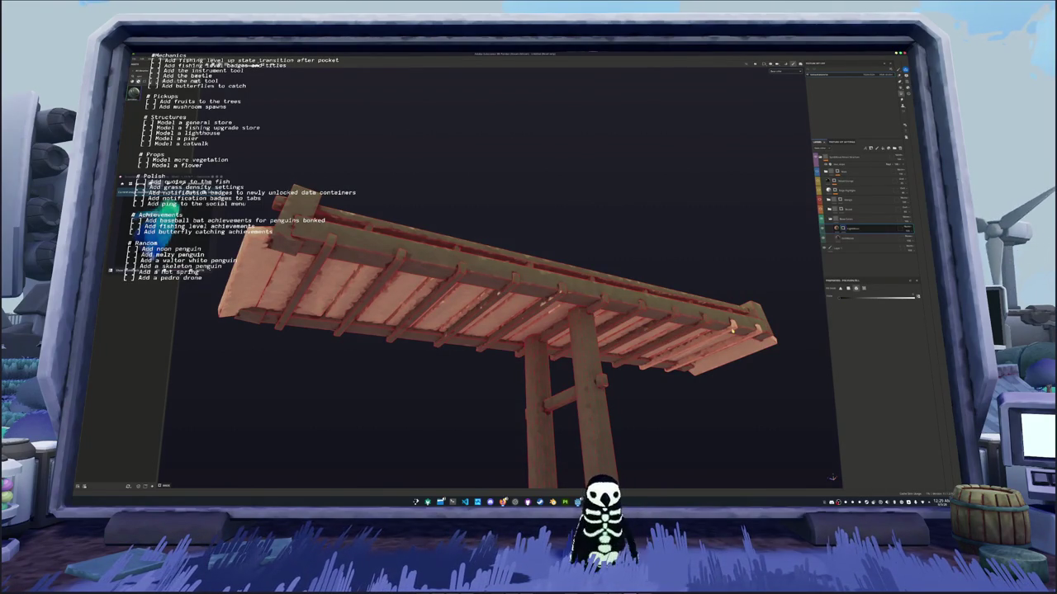
{"action": "mouse_move", "coordinate": [732, 329]}
{"action": "left_mouse_down"}
{"action": "mouse_move", "coordinate": [616, 239]}
{"action": "mouse_move", "coordinate": [523, 238]}
{"action": "mouse_move", "coordinate": [547, 326]}
{"action": "mouse_move", "coordinate": [535, 309]}
{"action": "left_mouse_up"}
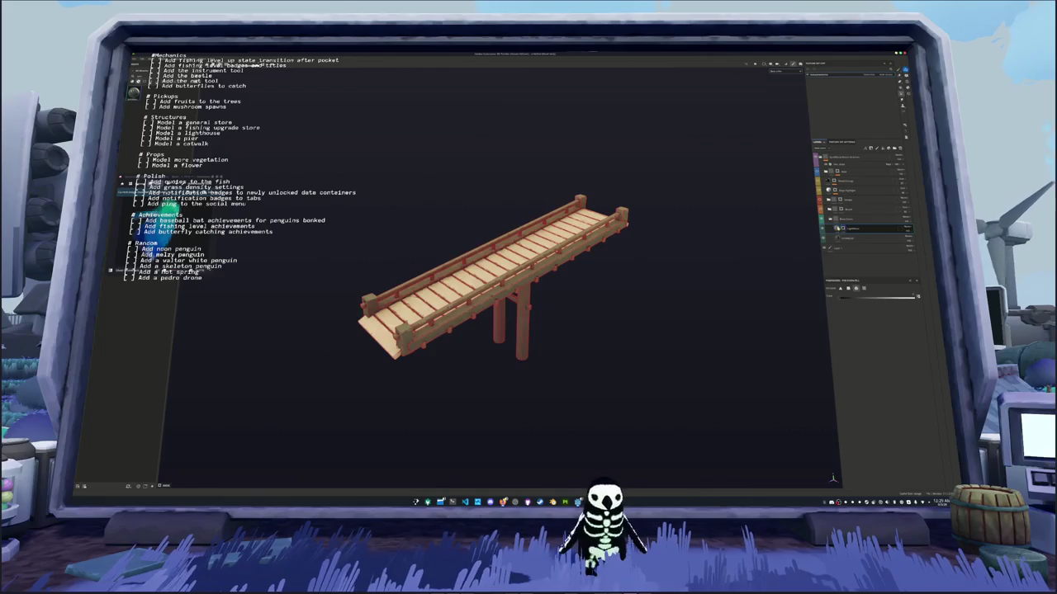
Expand the layer groups to inspect their sublayers, then select the bridge mesh
{"action": "left_click", "coordinate": [829, 171]}
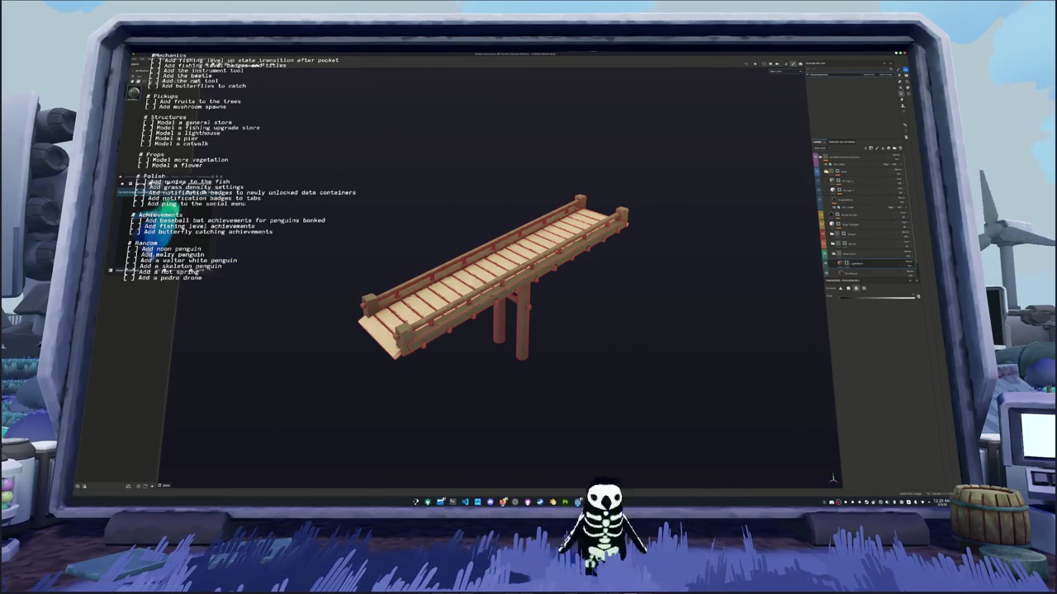
{"action": "left_click", "coordinate": [828, 172]}
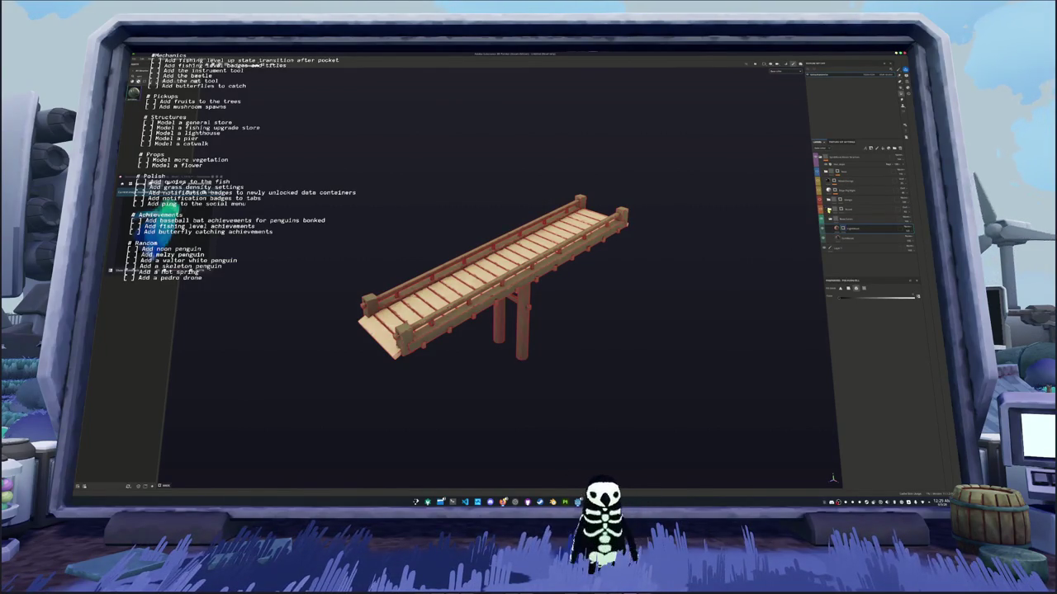
{"action": "left_click", "coordinate": [832, 219]}
{"action": "left_click", "coordinate": [836, 228]}
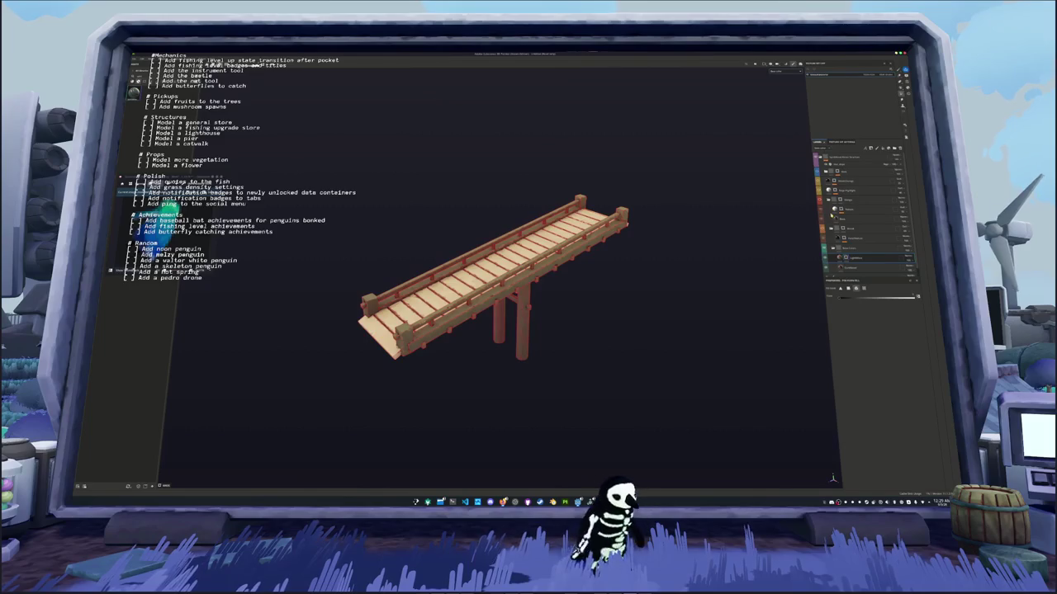
{"action": "scroll", "coordinate": [832, 213], "scroll_direction": "down", "scroll_amount": 1}
{"action": "scroll", "coordinate": [738, 257], "scroll_direction": "up", "scroll_amount": 2}
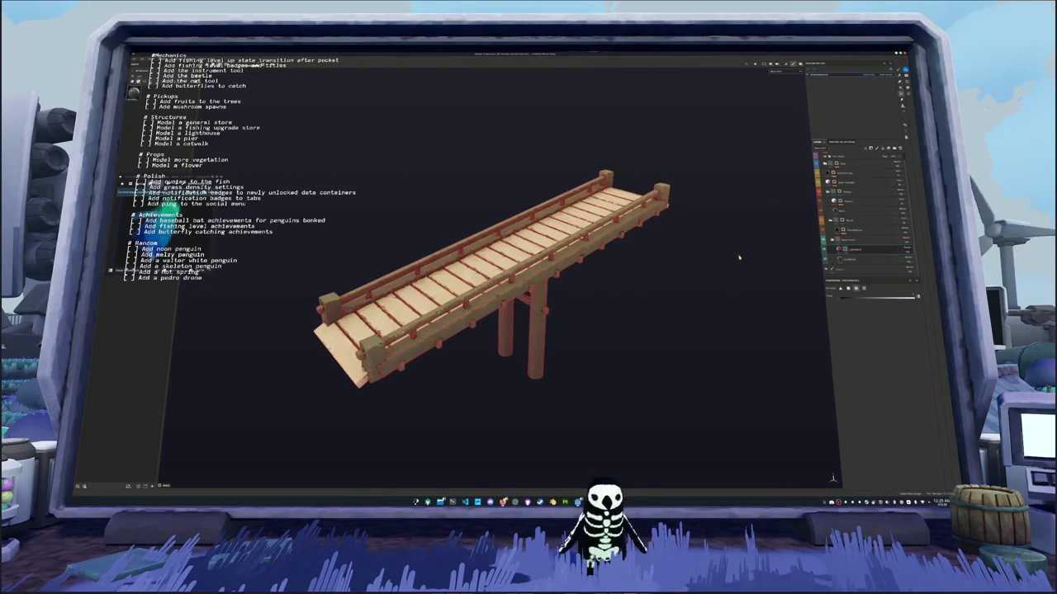
{"action": "key", "text": "a"}
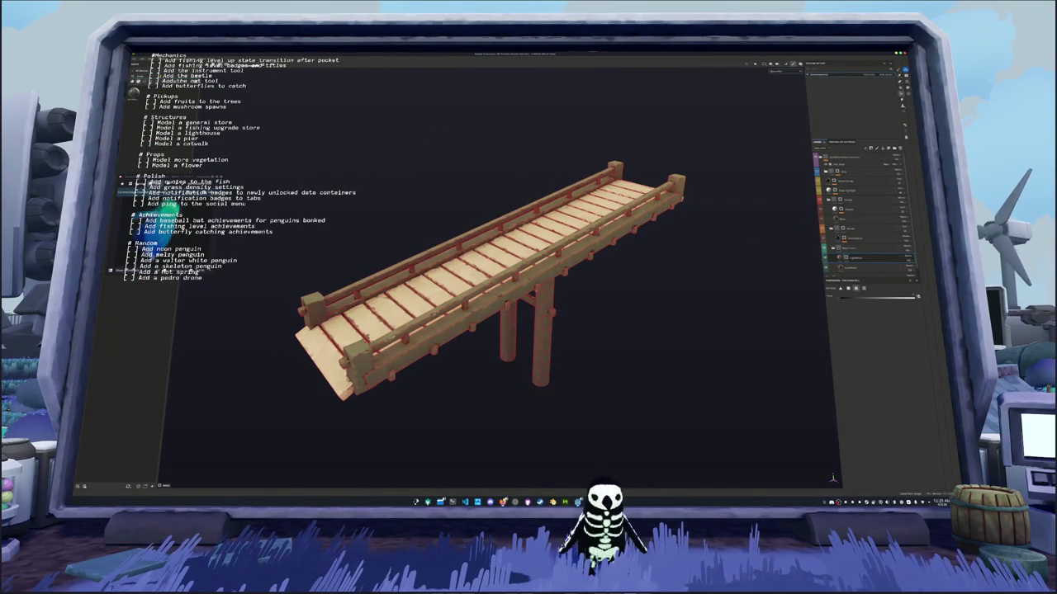
Save the pier bridge project inside the chosen project folder and bring up the Open Project dialog
{"action": "key", "text": "ctrl+s"}
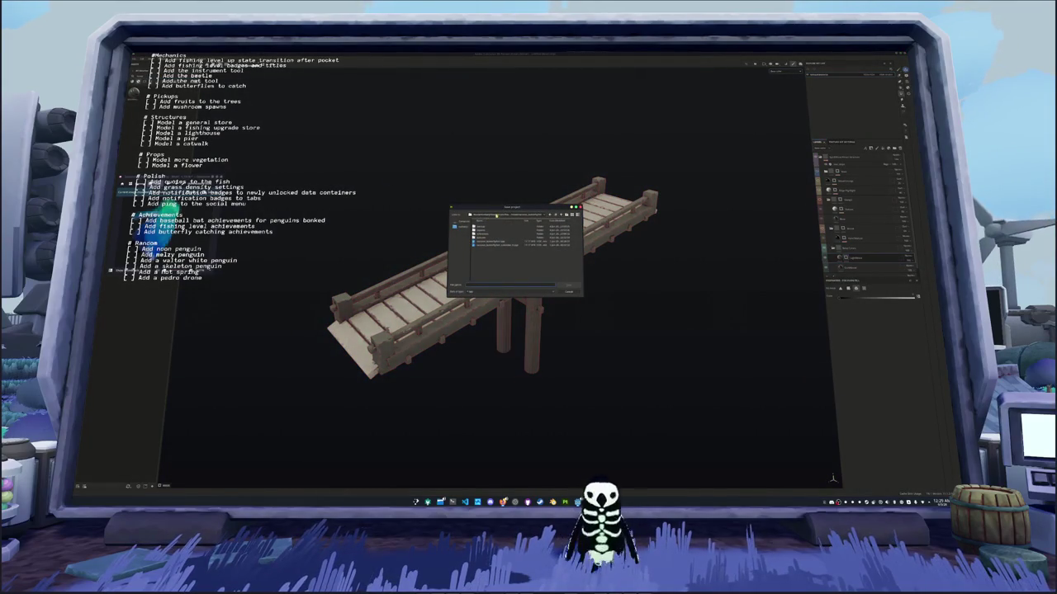
{"action": "left_click", "coordinate": [496, 214]}
{"action": "double_click", "coordinate": [520, 242]}
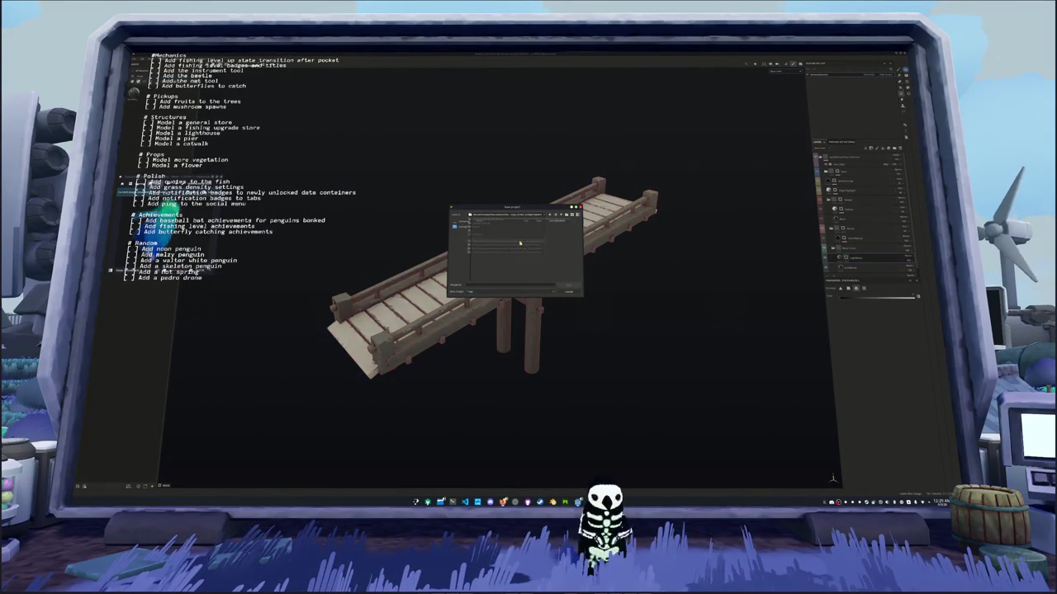
{"action": "left_click", "coordinate": [561, 216]}
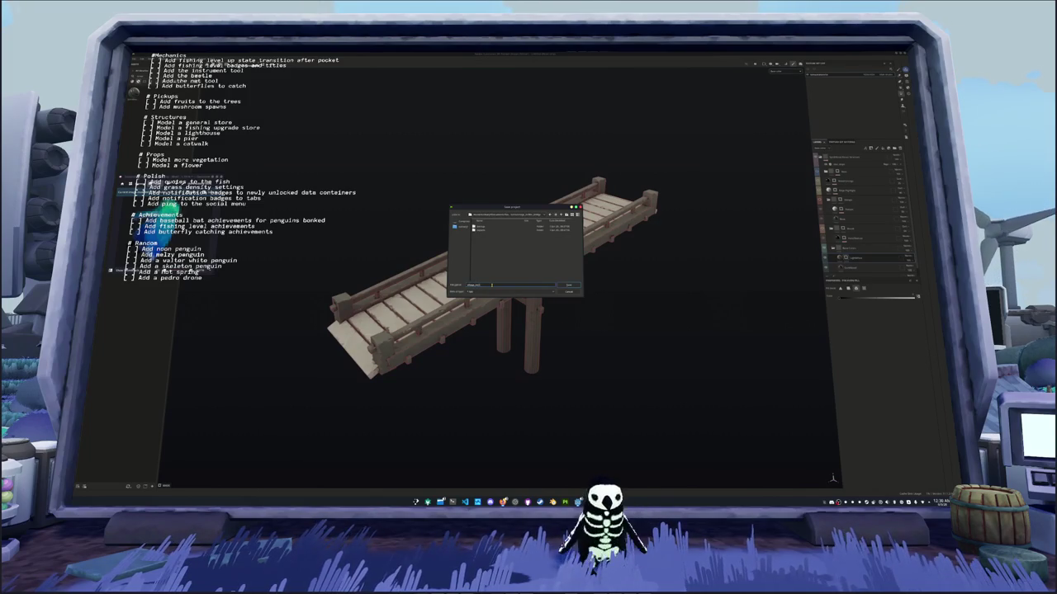
{"action": "key", "text": "Return"}
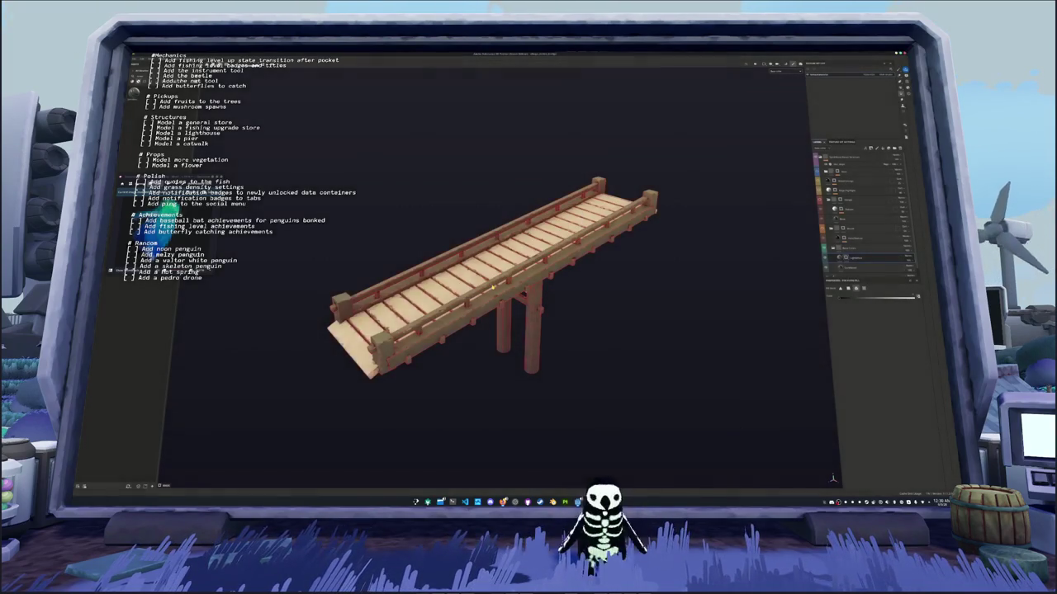
{"action": "left_click", "coordinate": [136, 58]}
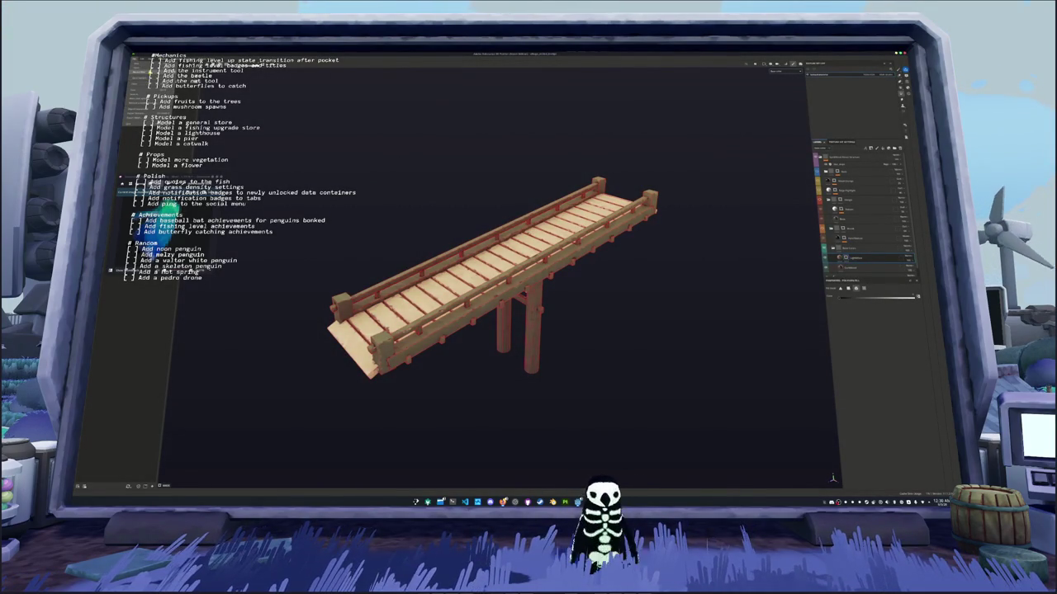
{"action": "left_click", "coordinate": [152, 70]}
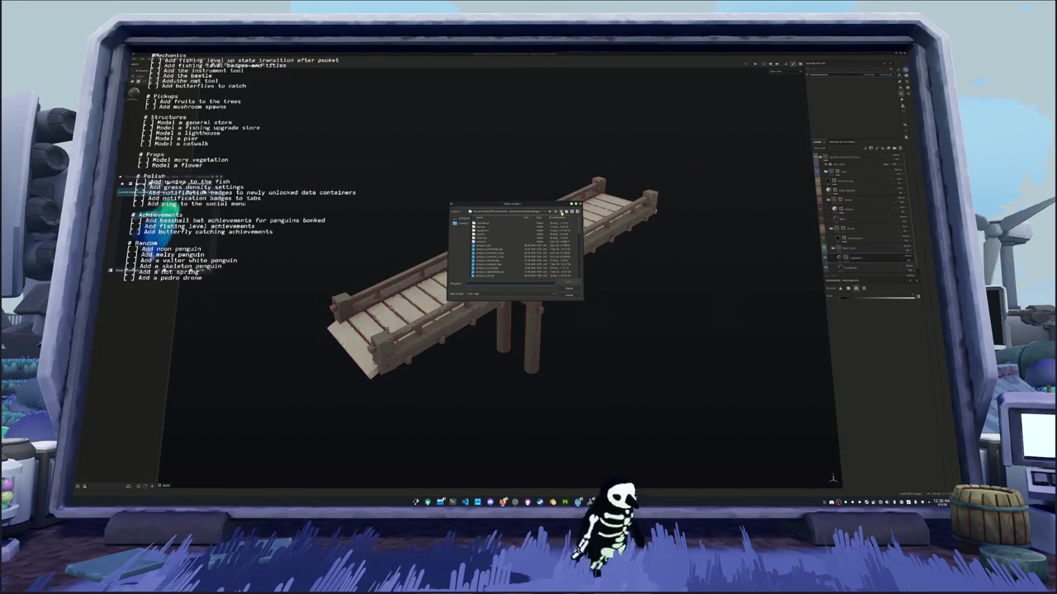
Open the older bridge project from its subfolder and select its top layer
{"action": "left_click", "coordinate": [561, 213]}
{"action": "left_click", "coordinate": [561, 212]}
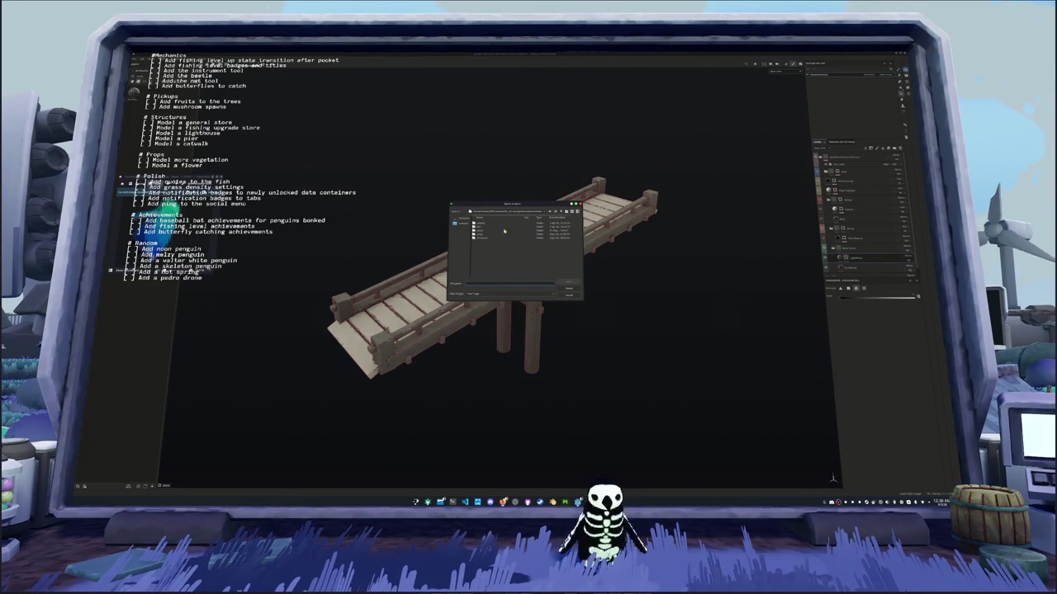
{"action": "double_click", "coordinate": [478, 238]}
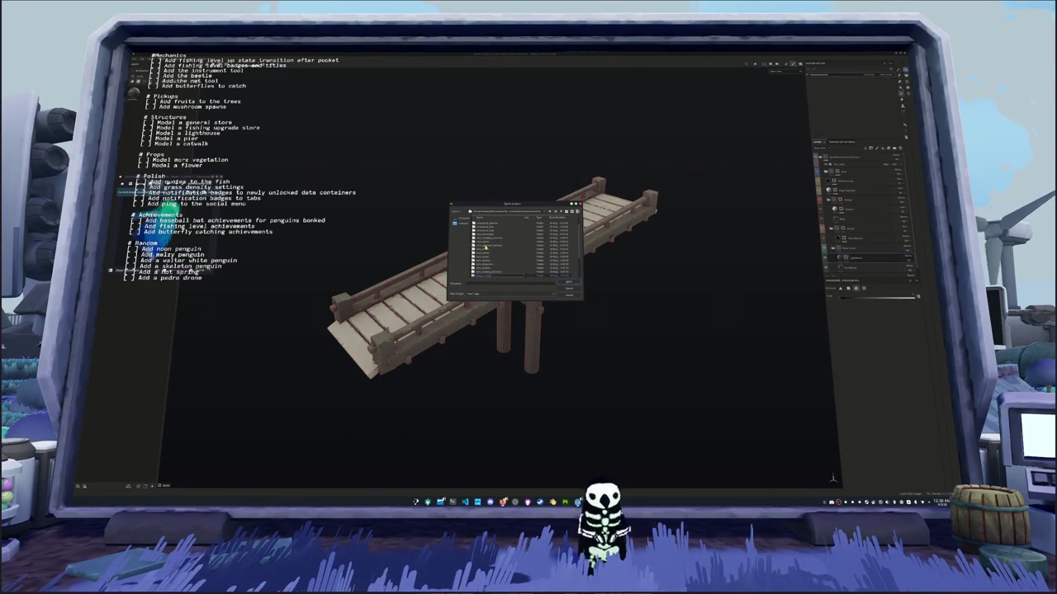
{"action": "double_click", "coordinate": [486, 253]}
{"action": "double_click", "coordinate": [491, 235]}
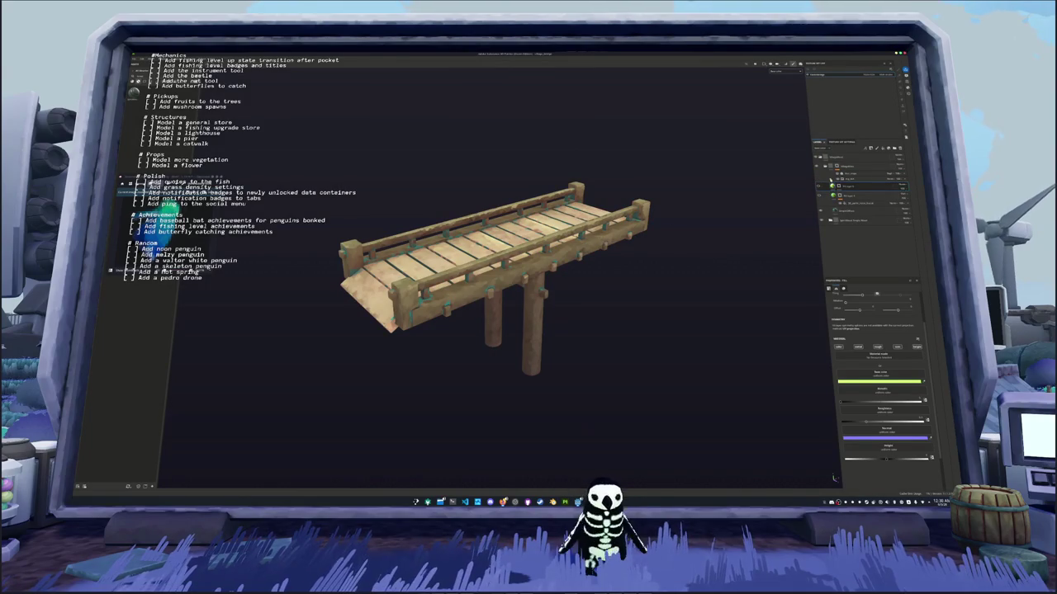
{"action": "left_click", "coordinate": [838, 157]}
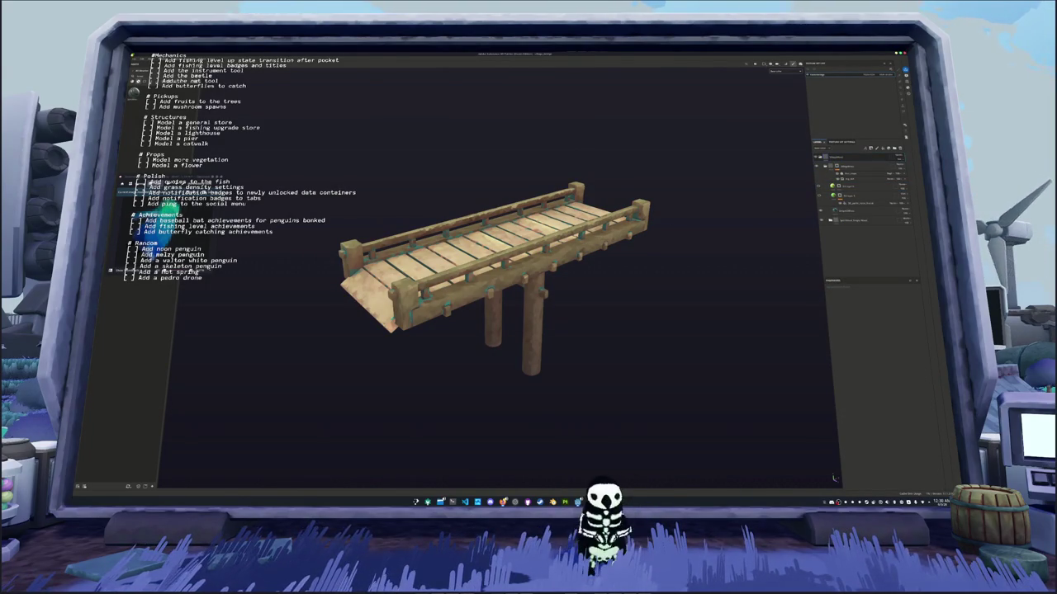
Reopen the long pier bridge project from Recent Projects
{"action": "left_click", "coordinate": [135, 56]}
{"action": "mouse_move", "coordinate": [149, 73]}
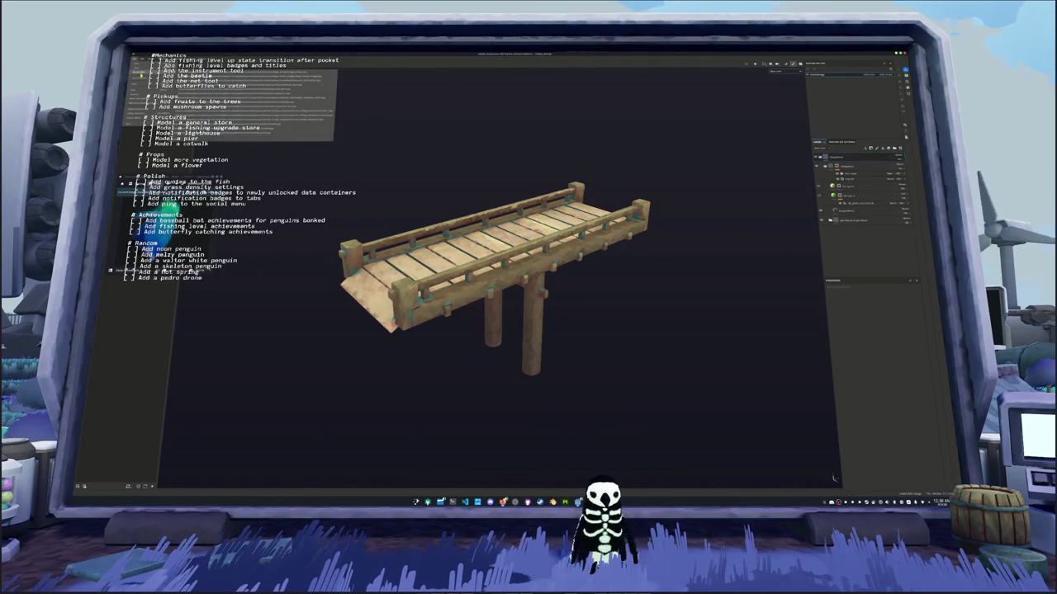
{"action": "left_click", "coordinate": [240, 73]}
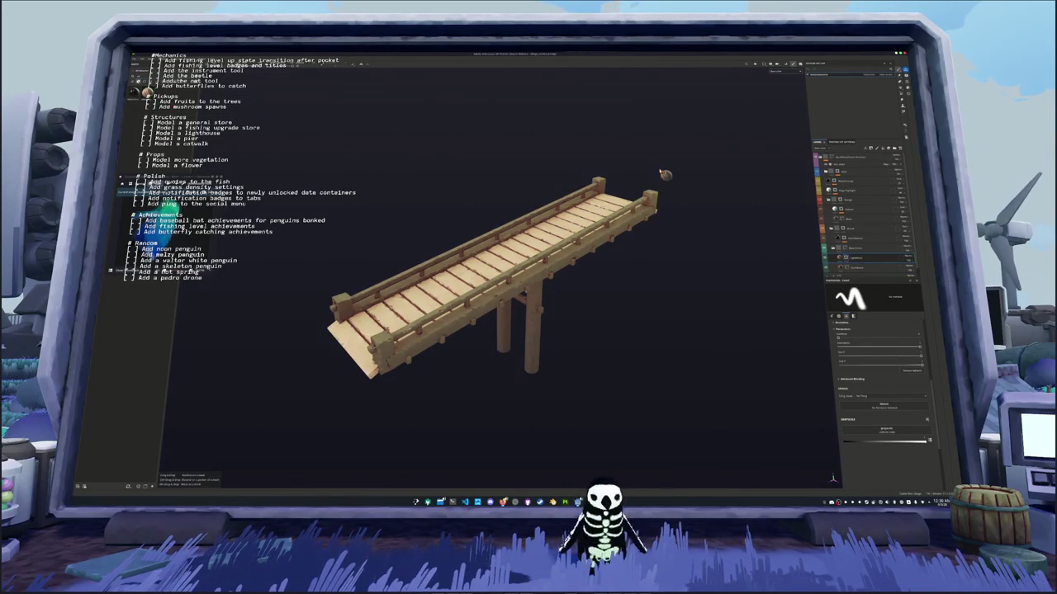
Apply a layer option from the top layer's context menu to change the bridge's look
{"action": "left_click", "coordinate": [833, 159]}
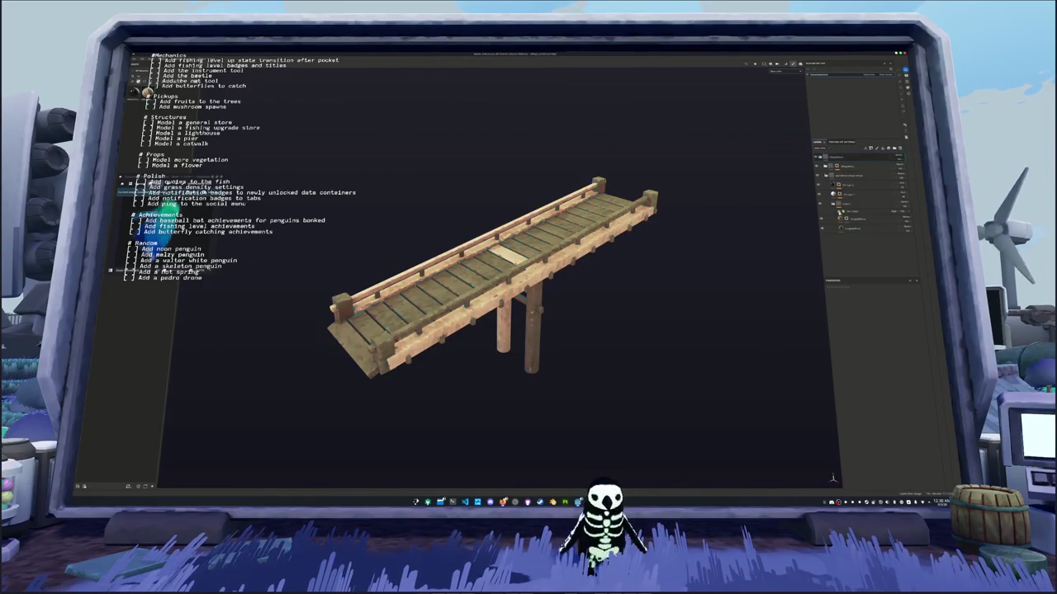
{"action": "right_click", "coordinate": [848, 218]}
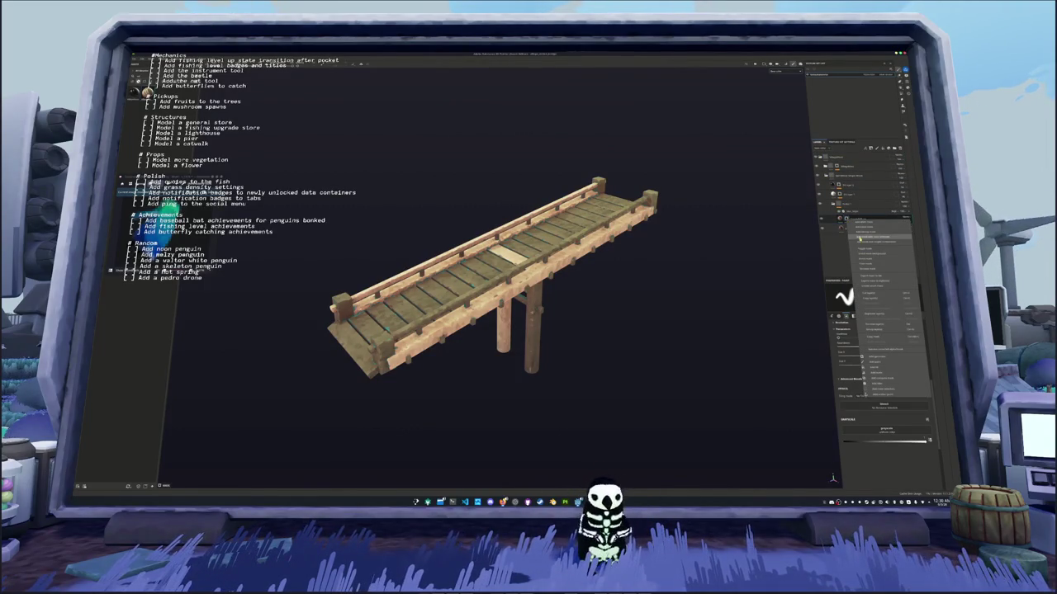
{"action": "left_click", "coordinate": [866, 265]}
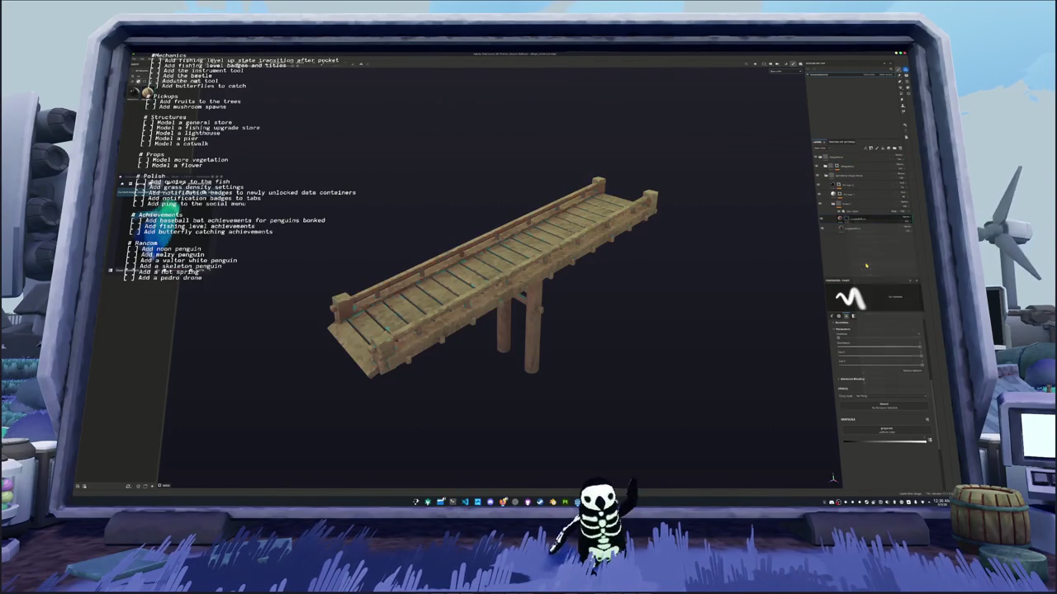
Inspect the wood-textured bridge from front, overhead, underside and angled top-down views
{"action": "left_click_drag", "start_coordinate": [578, 272], "coordinate": [638, 267]}
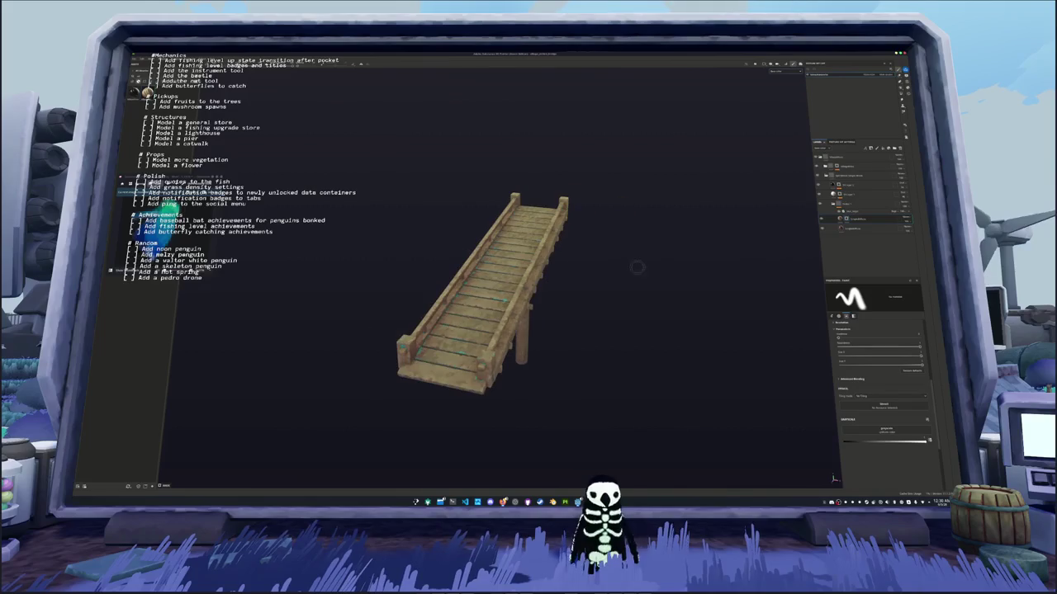
{"action": "key", "text": "KP_1"}
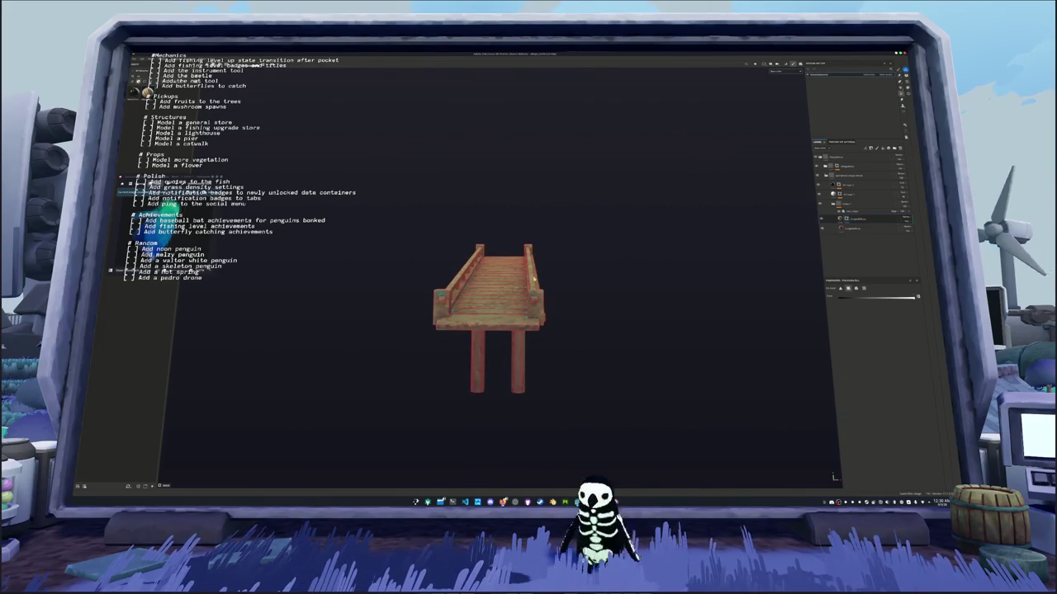
{"action": "mouse_move", "coordinate": [495, 320]}
{"action": "left_mouse_down"}
{"action": "mouse_move", "coordinate": [505, 254]}
{"action": "mouse_move", "coordinate": [501, 268]}
{"action": "left_mouse_up"}
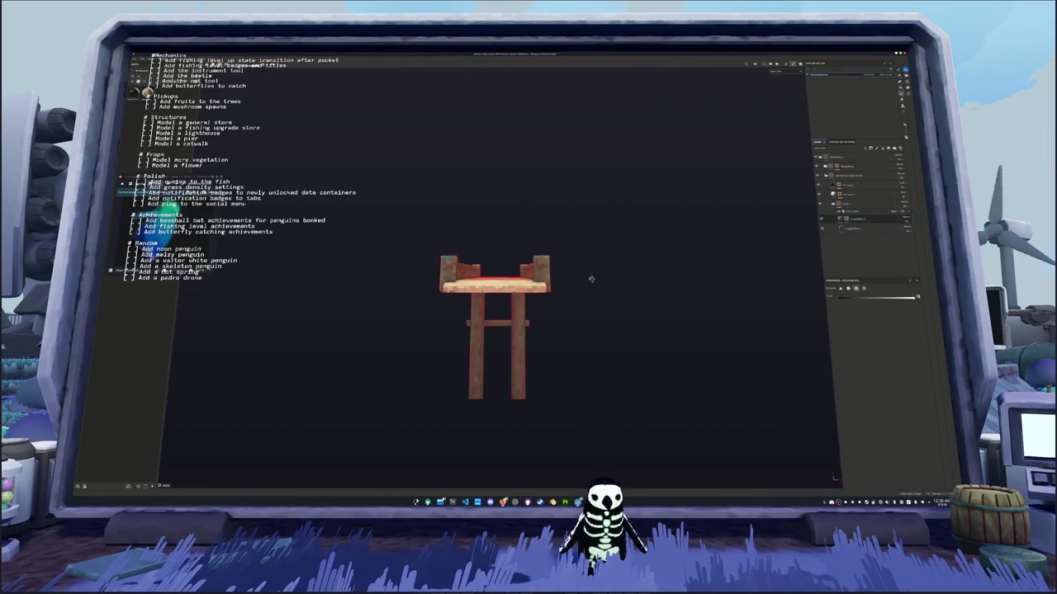
{"action": "left_click_drag", "start_coordinate": [590, 280], "coordinate": [544, 272]}
{"action": "left_click_drag", "start_coordinate": [471, 261], "coordinate": [445, 256]}
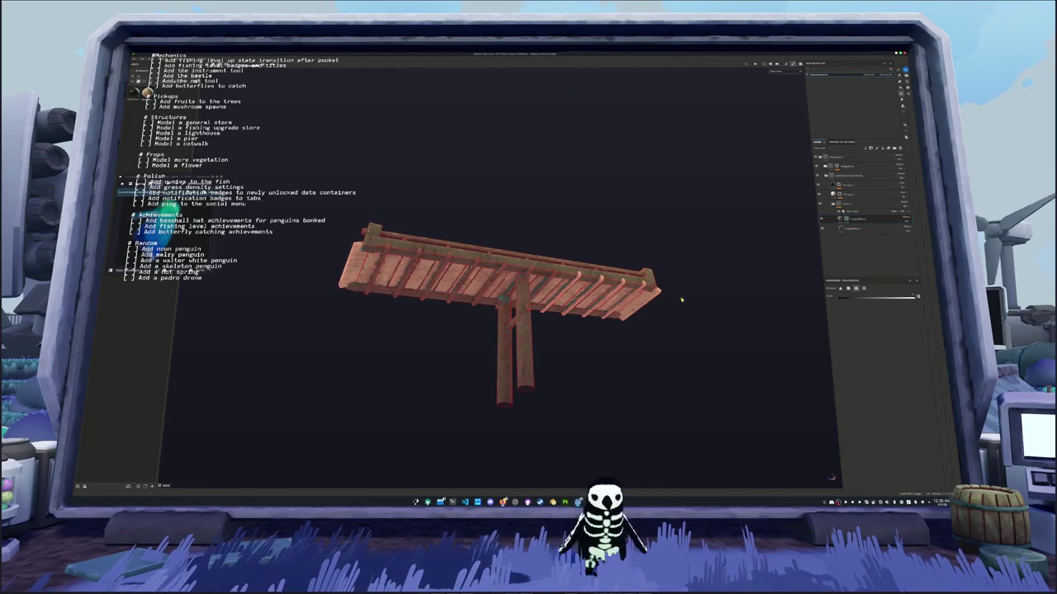
{"action": "left_click_drag", "start_coordinate": [681, 300], "coordinate": [619, 301]}
{"action": "scroll", "coordinate": [614, 307], "scroll_direction": "up", "scroll_amount": 2}
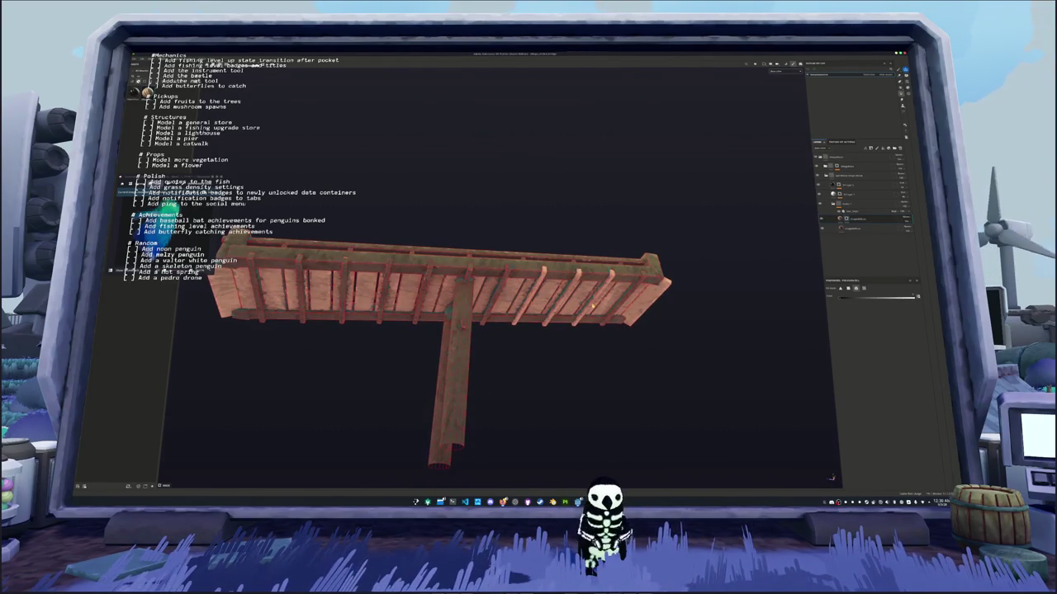
{"action": "left_click_drag", "start_coordinate": [549, 309], "coordinate": [548, 302]}
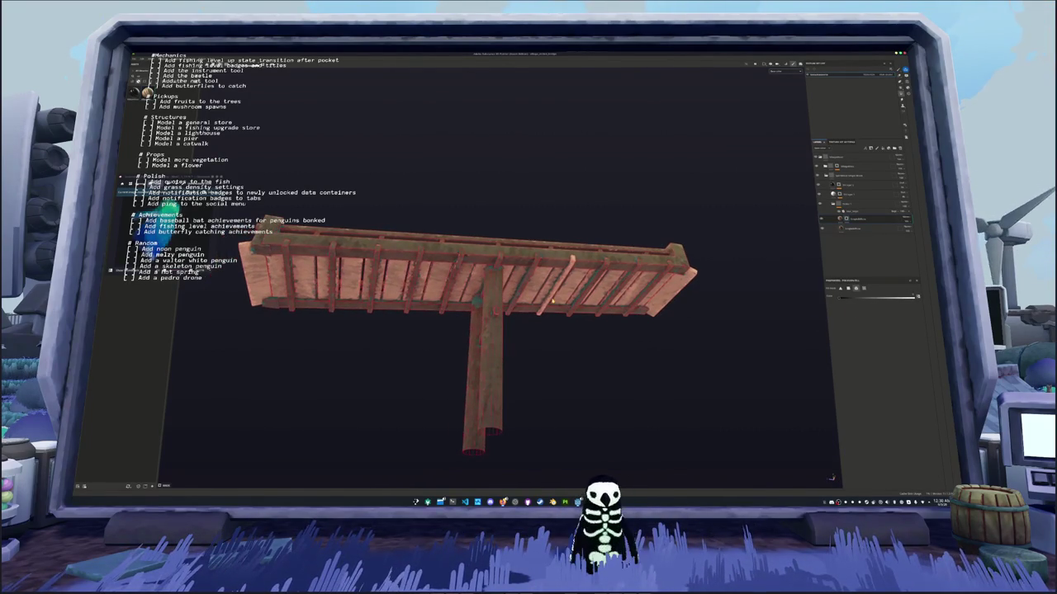
{"action": "mouse_move", "coordinate": [363, 289]}
{"action": "left_mouse_down"}
{"action": "mouse_move", "coordinate": [465, 366]}
{"action": "mouse_move", "coordinate": [539, 353]}
{"action": "left_mouse_up"}
{"action": "key", "text": "grave"}
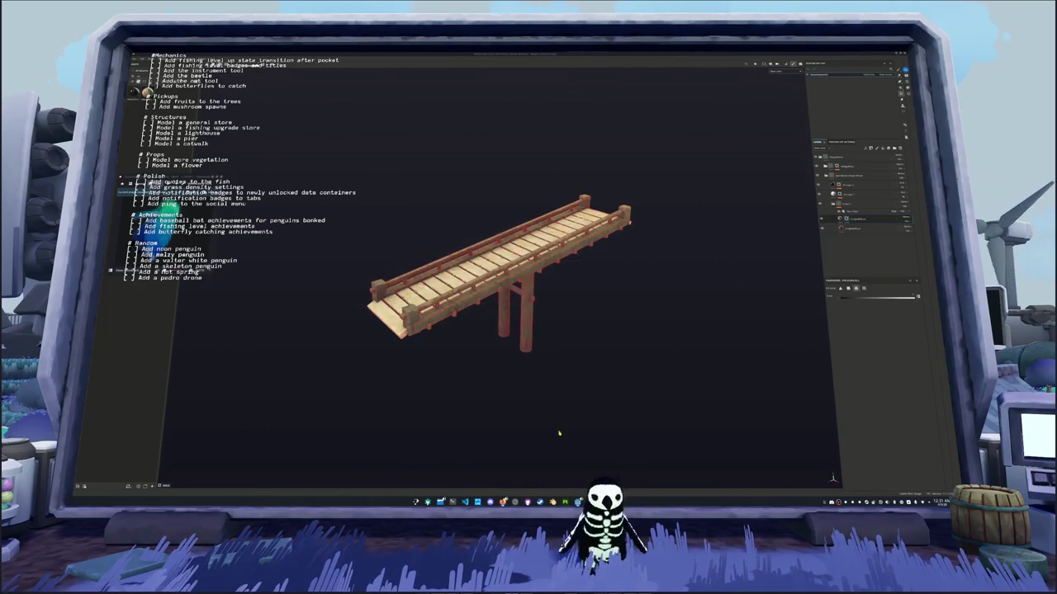
Walk the penguin past the campfire and houses back to the new bridge, then close the game
{"action": "left_click", "coordinate": [611, 458]}
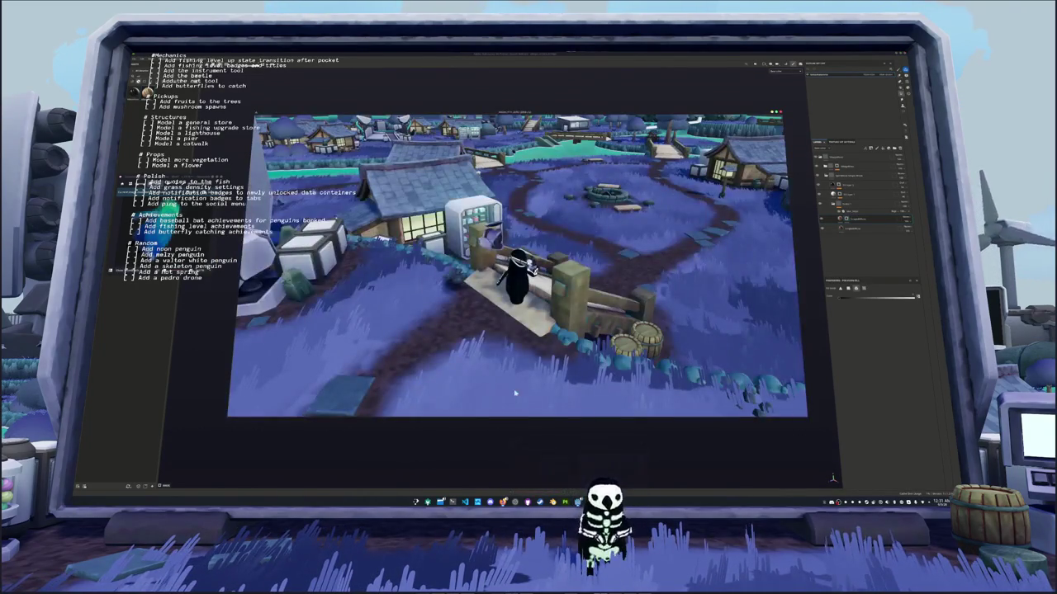
{"action": "key", "text": "w"}
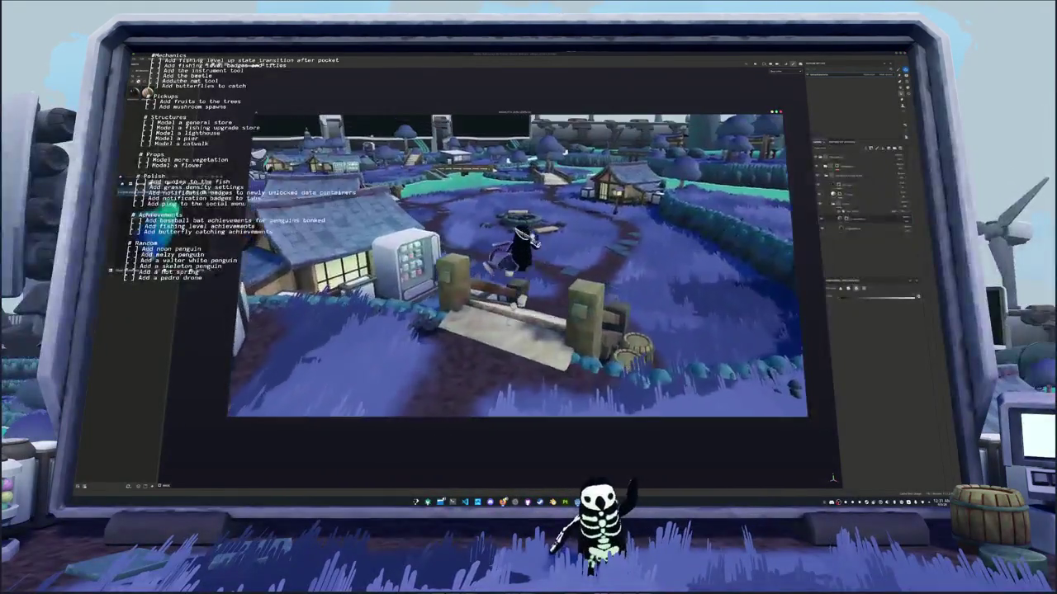
{"action": "key", "text": "w"}
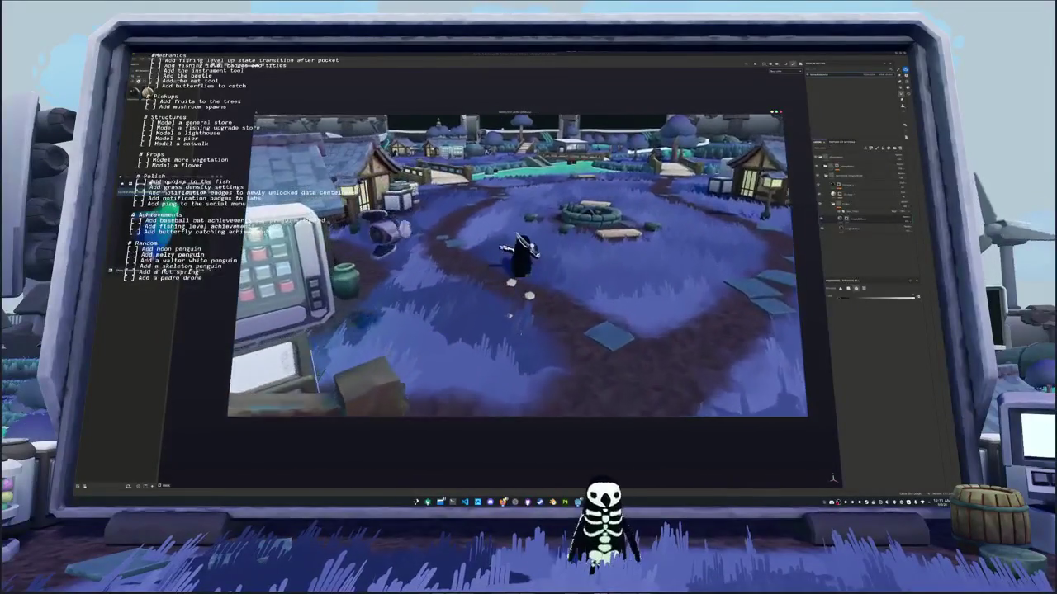
{"action": "key", "text": "w"}
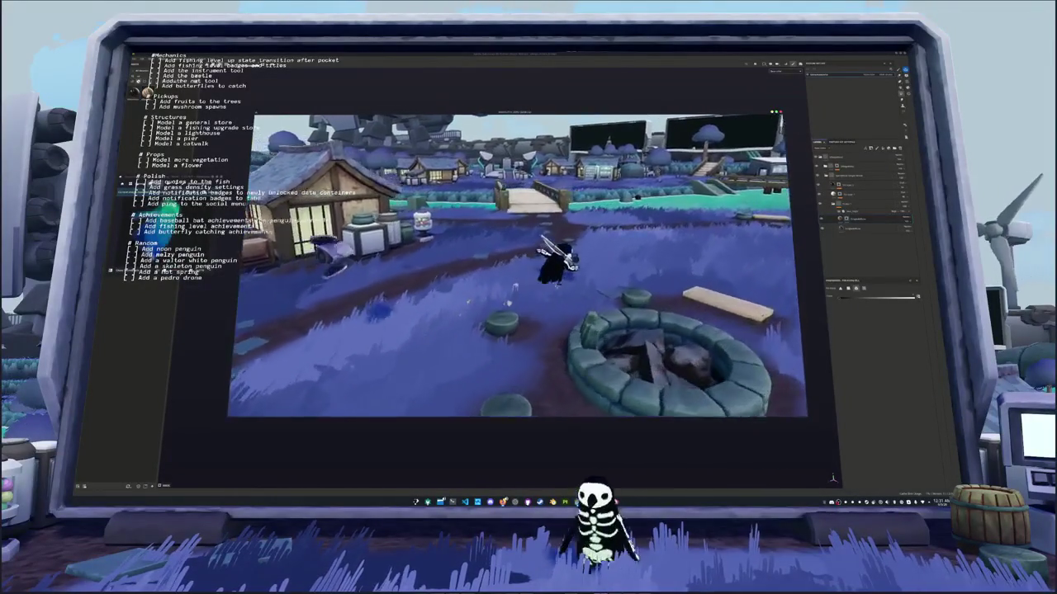
{"action": "key", "text": "w"}
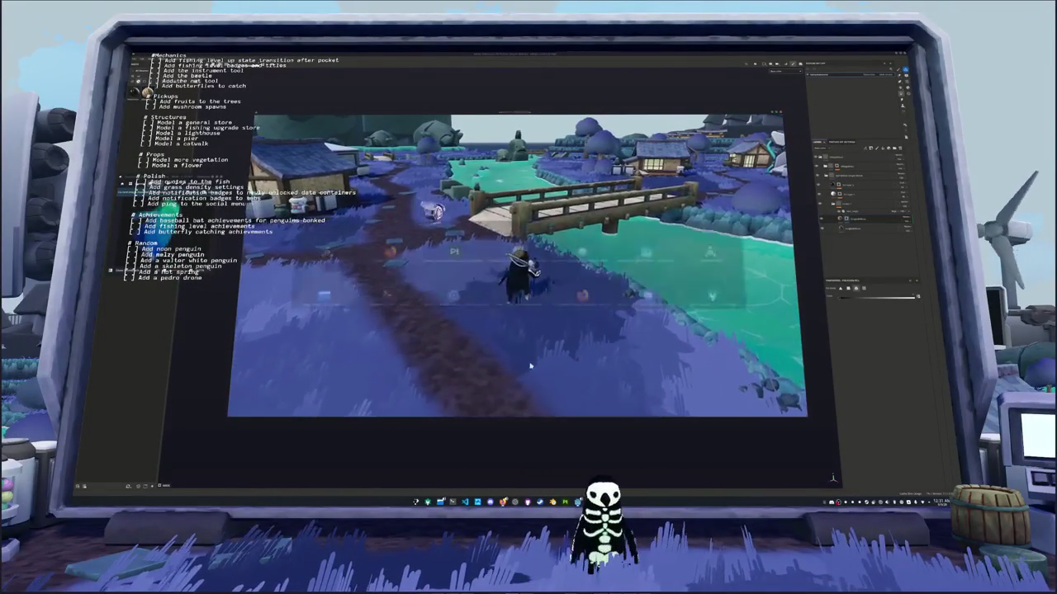
{"action": "key", "text": "F8"}
{"action": "left_click_drag", "start_coordinate": [548, 382], "coordinate": [526, 327]}
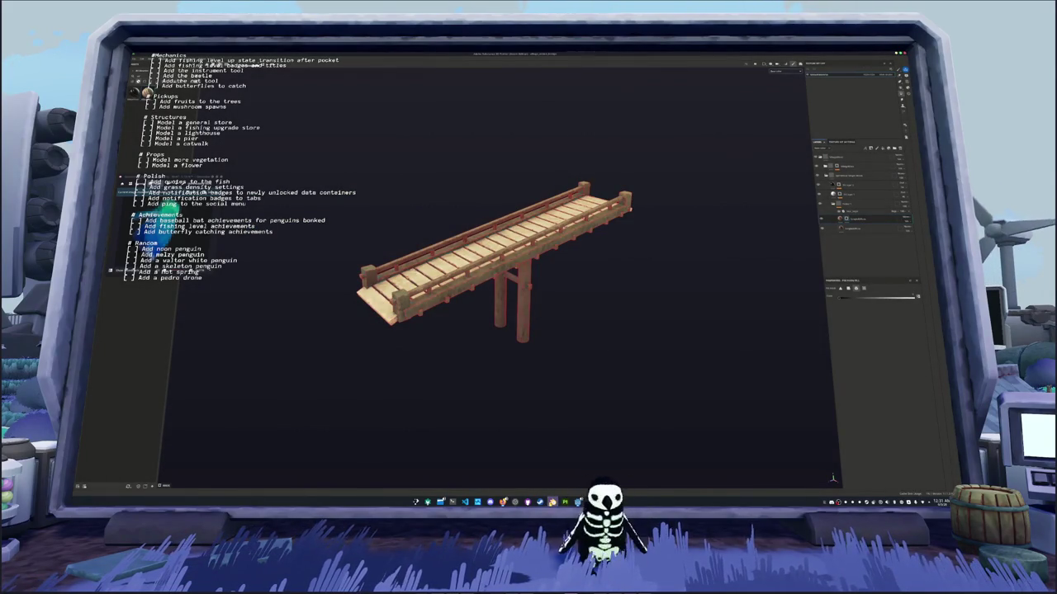
In Blender, show the bridge's material settings and save the .blend file
{"action": "key", "text": "alt+Tab"}
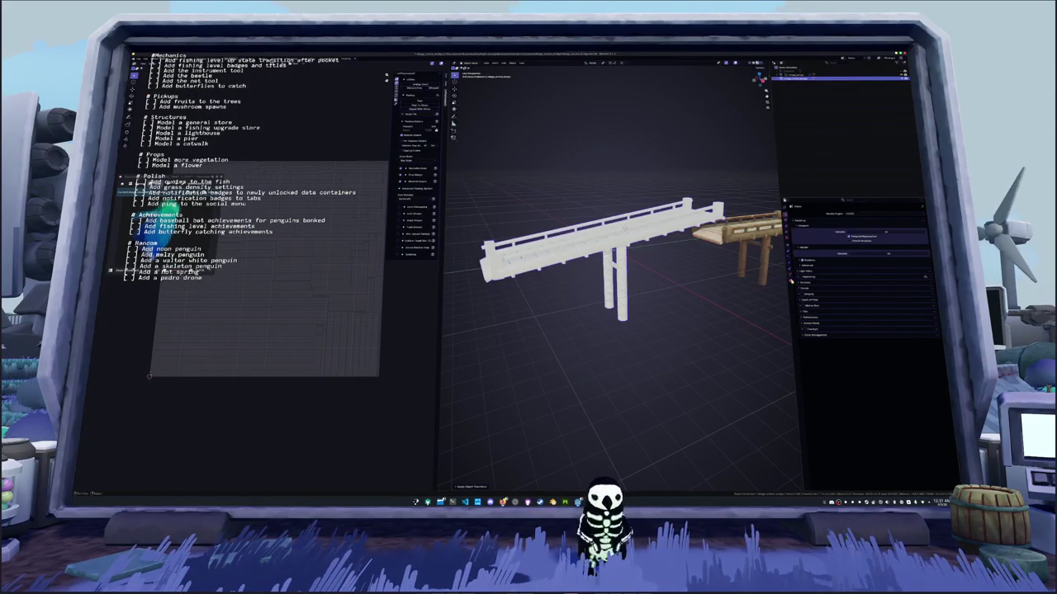
{"action": "left_click", "coordinate": [791, 281]}
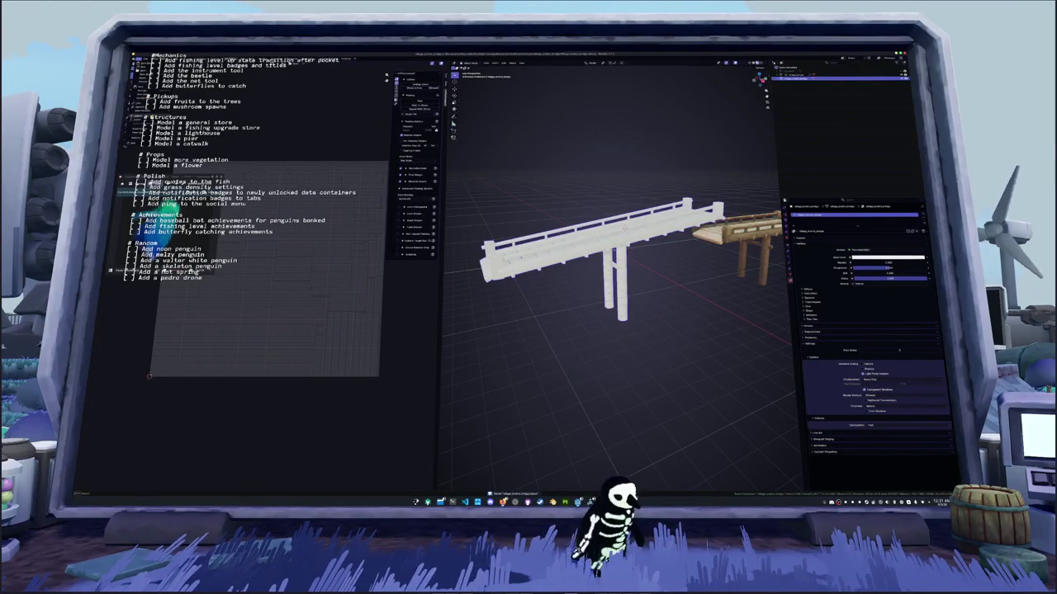
{"action": "key", "text": "ctrl+shift+s"}
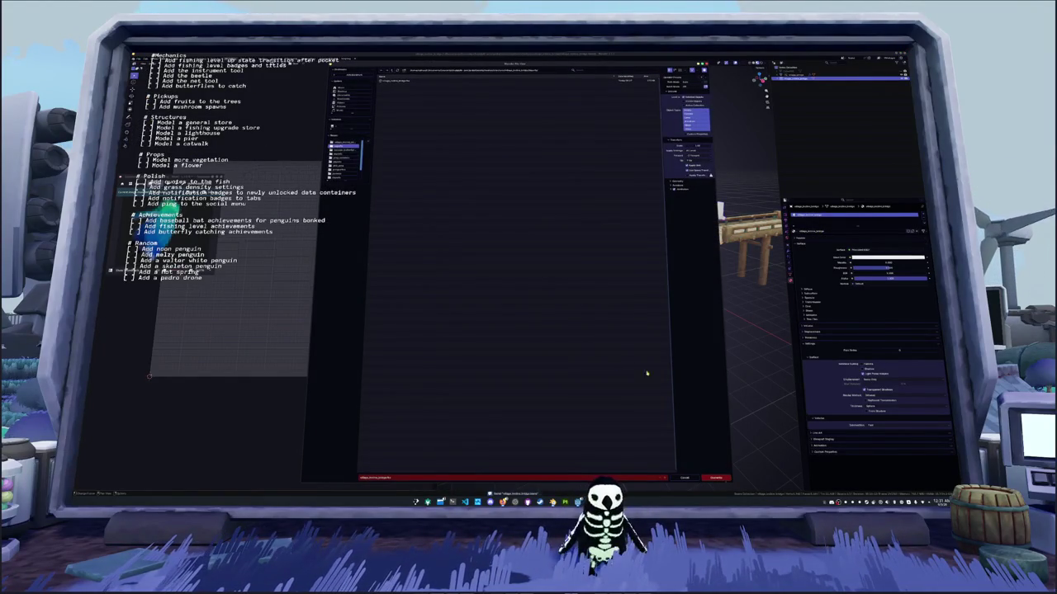
{"action": "left_click", "coordinate": [712, 480]}
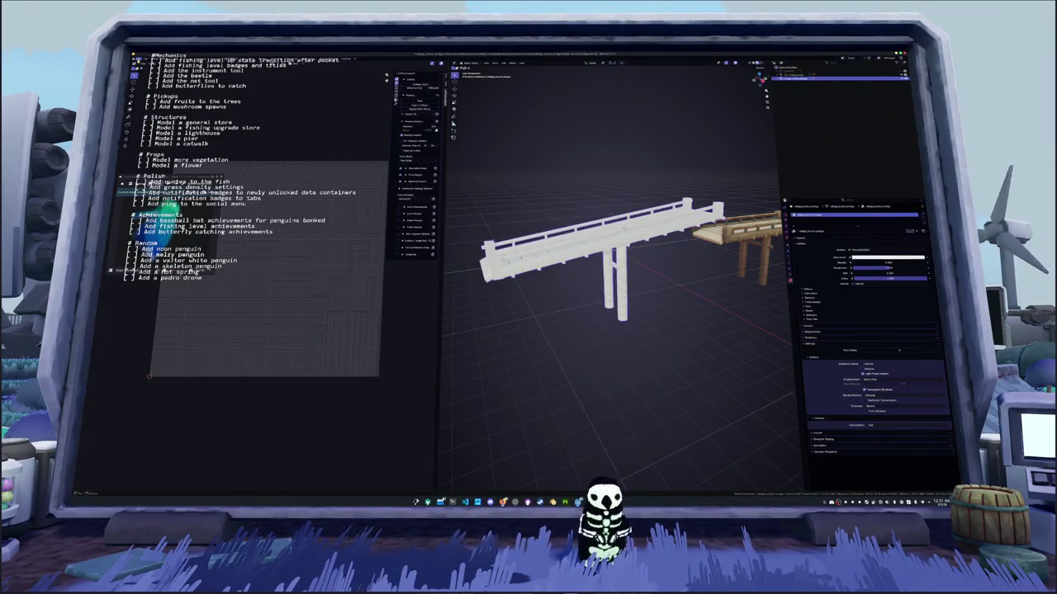
Re-export the bridge model and return to Substance Painter
{"action": "key", "text": "ctrl+shift+s"}
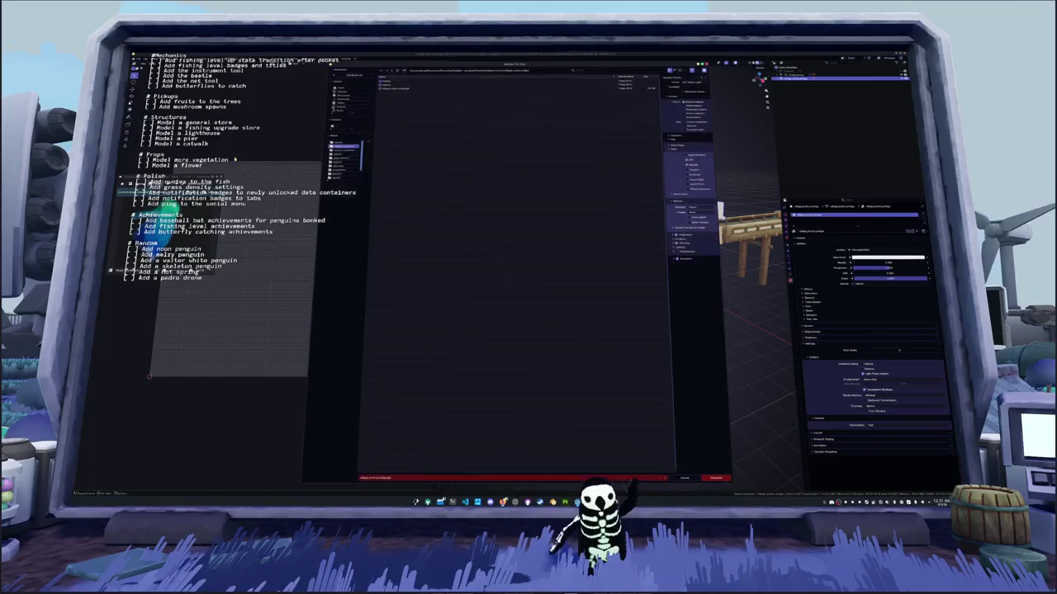
{"action": "left_click", "coordinate": [718, 479]}
{"action": "key", "text": "alt+Tab"}
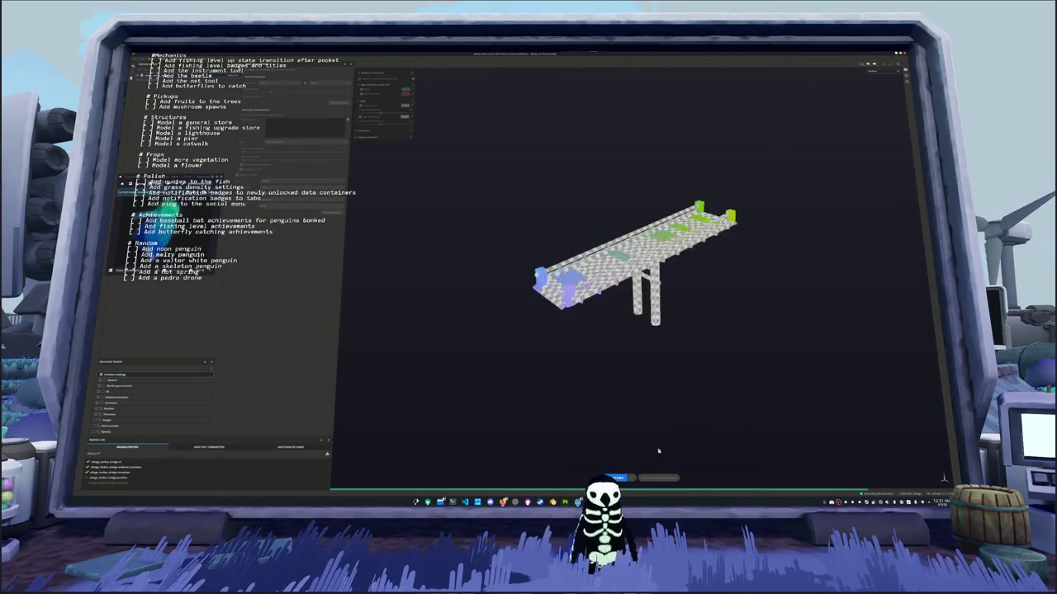
Close the baking window, reapply the copied wood layers and darken the wood material
{"action": "left_click", "coordinate": [666, 478]}
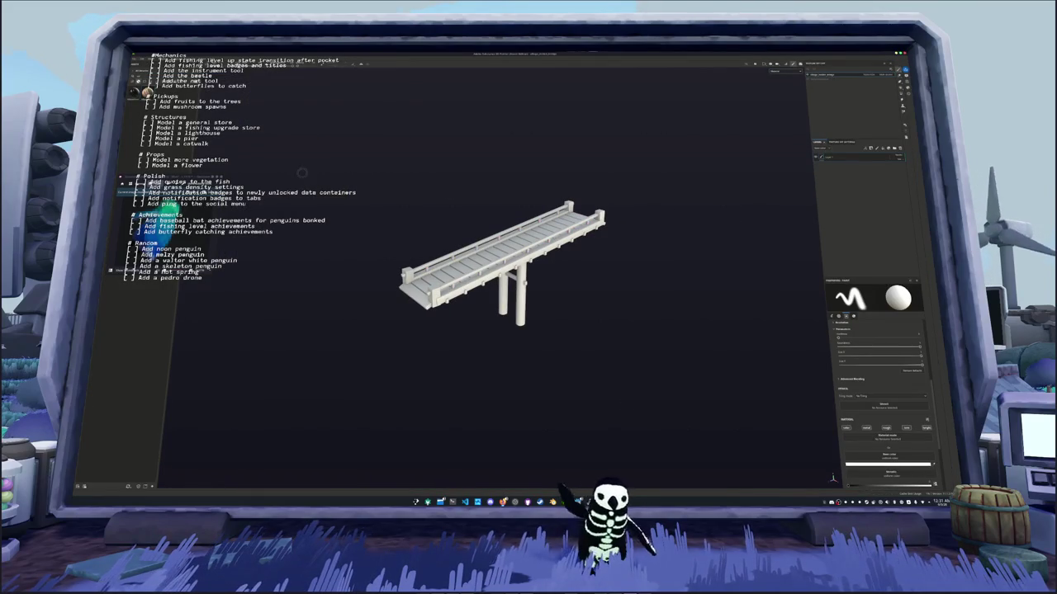
{"action": "key", "text": "Delete"}
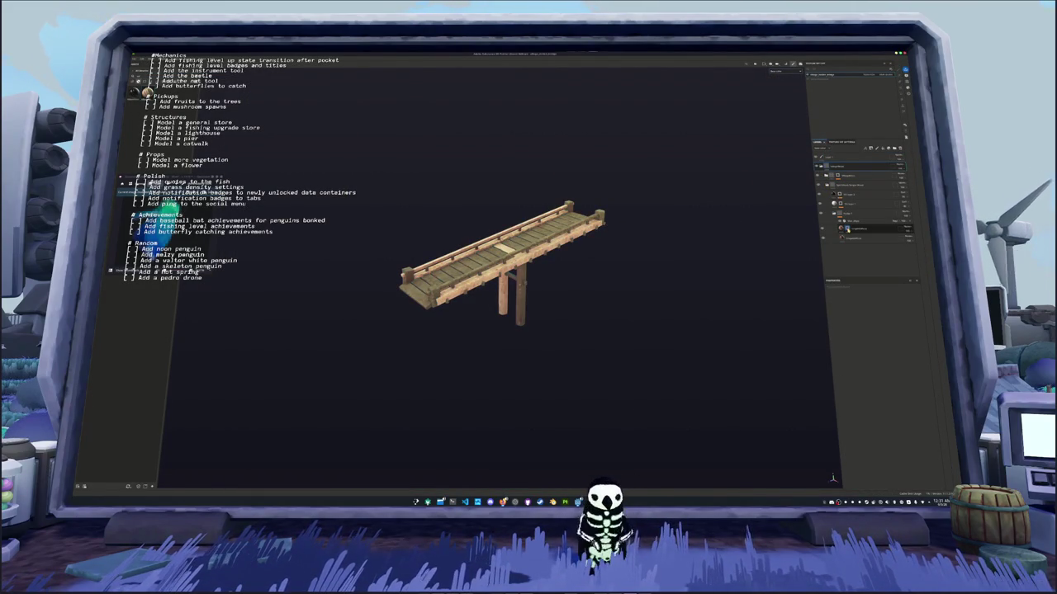
{"action": "right_click", "coordinate": [846, 230]}
{"action": "left_click", "coordinate": [863, 268]}
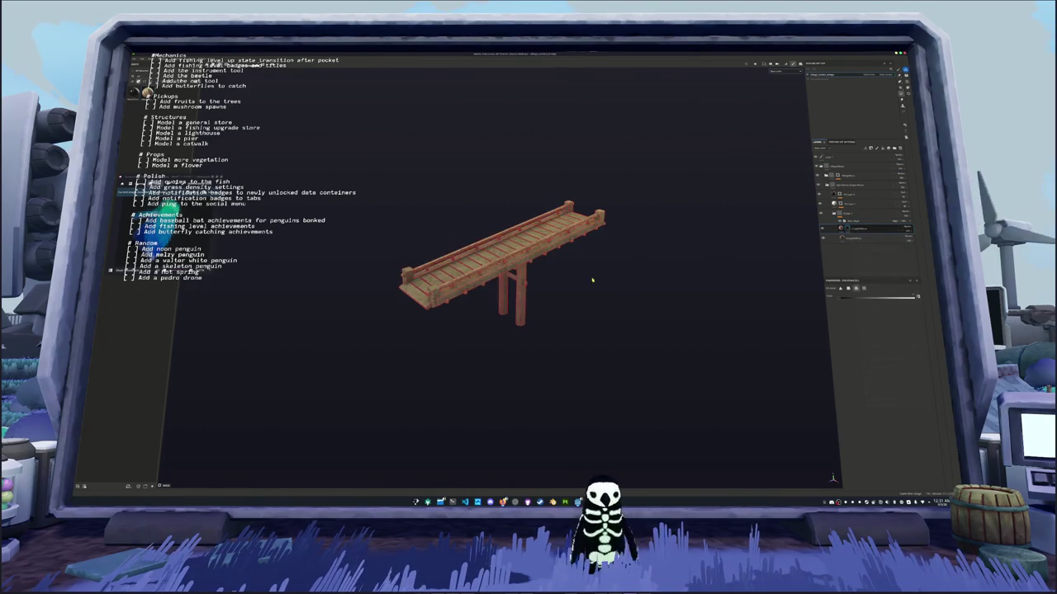
Orbit to the bridge end, box-select a region there, then view the pier up close
{"action": "mouse_move", "coordinate": [589, 278]}
{"action": "left_mouse_down"}
{"action": "mouse_move", "coordinate": [577, 240]}
{"action": "mouse_move", "coordinate": [522, 213]}
{"action": "mouse_move", "coordinate": [515, 194]}
{"action": "left_mouse_up"}
{"action": "scroll", "coordinate": [527, 223], "scroll_direction": "up", "scroll_amount": 2}
{"action": "left_click_drag", "start_coordinate": [447, 216], "coordinate": [473, 232]}
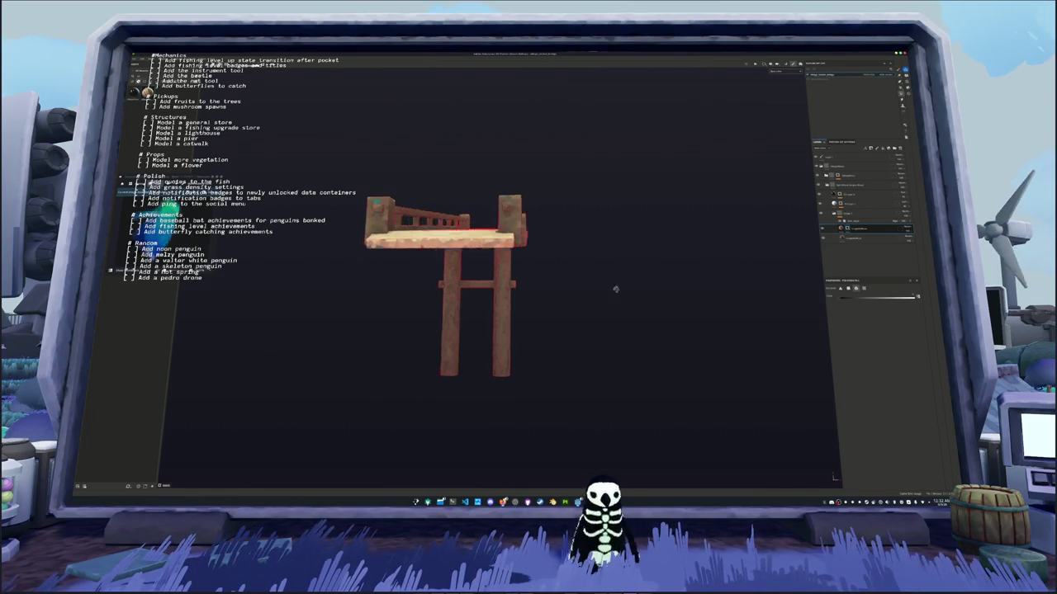
{"action": "mouse_move", "coordinate": [615, 289]}
{"action": "left_mouse_down"}
{"action": "mouse_move", "coordinate": [496, 271]}
{"action": "mouse_move", "coordinate": [496, 314]}
{"action": "mouse_move", "coordinate": [514, 349]}
{"action": "mouse_move", "coordinate": [715, 329]}
{"action": "left_mouse_up"}
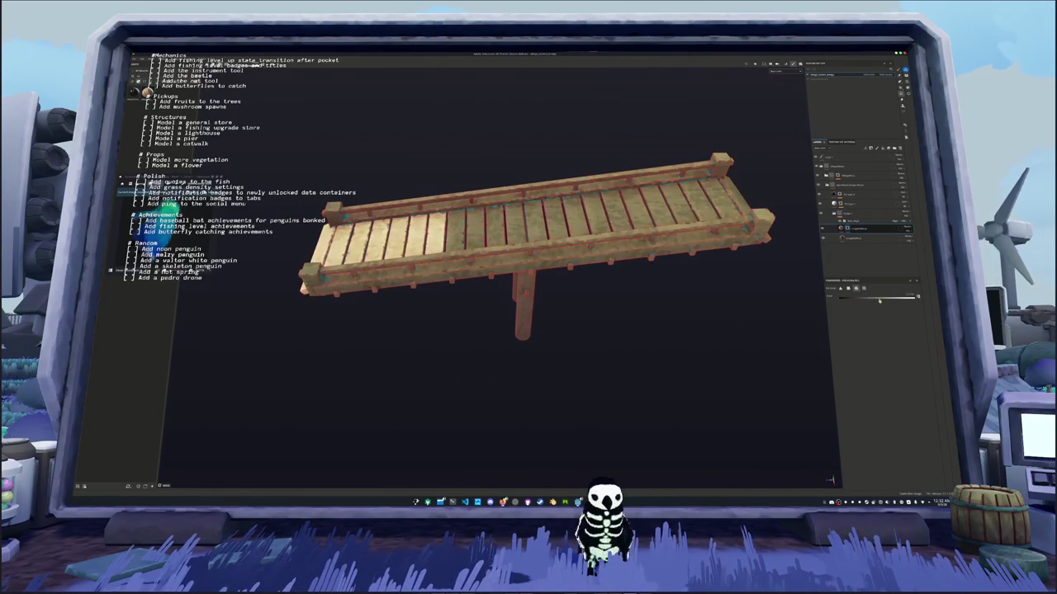
Add all fourteen deck planks, right end to left, to the pale wood selection
{"action": "left_click", "coordinate": [726, 196]}
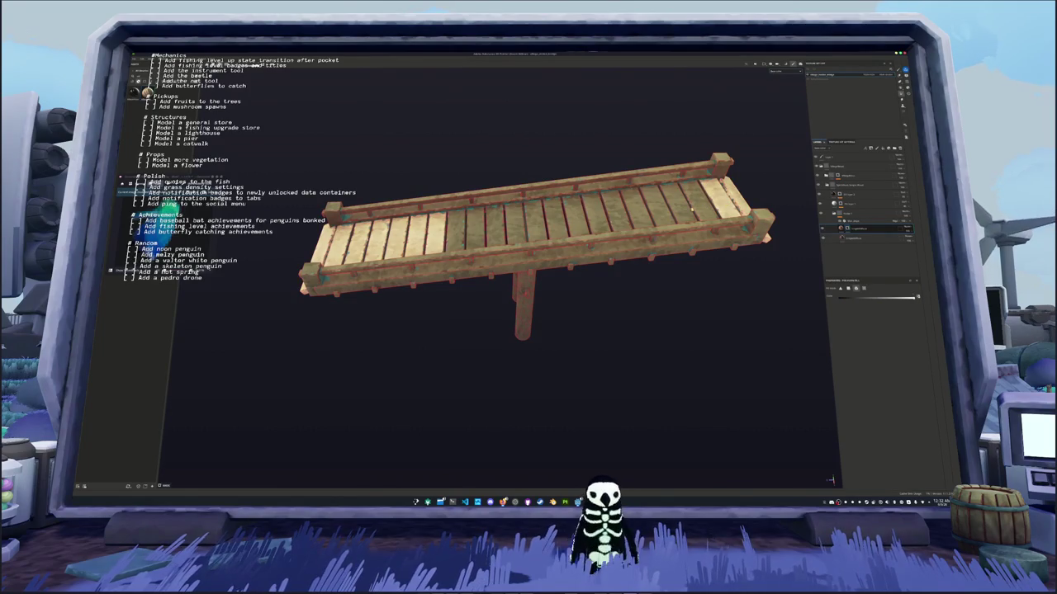
{"action": "left_click", "coordinate": [673, 206], "text": "shift"}
{"action": "left_click", "coordinate": [656, 208], "text": "shift"}
{"action": "left_click", "coordinate": [637, 211], "text": "shift"}
{"action": "left_click", "coordinate": [615, 218], "text": "shift"}
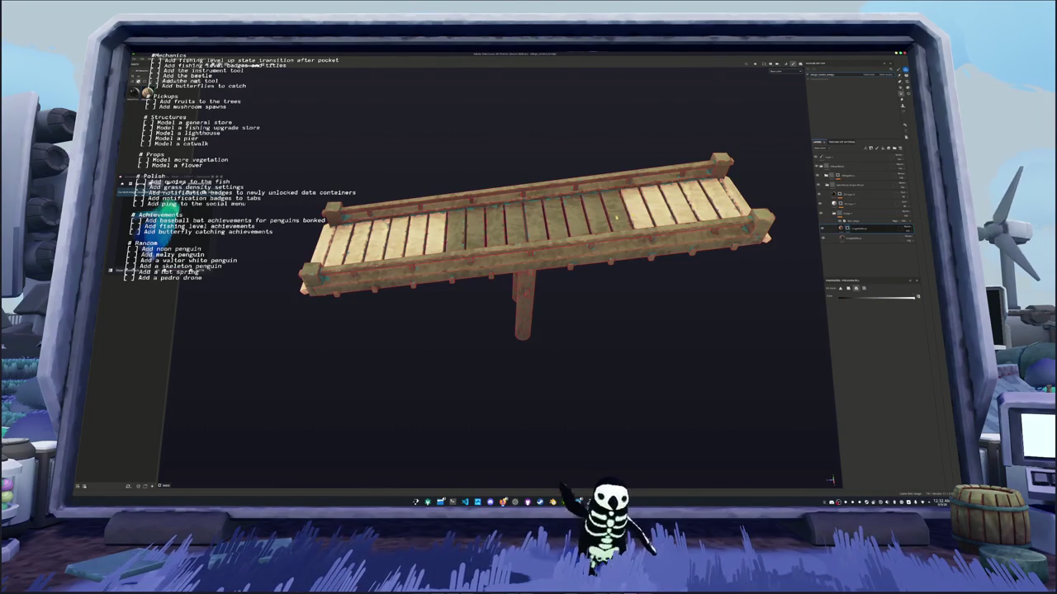
{"action": "left_click", "coordinate": [610, 220], "text": "shift"}
{"action": "left_click", "coordinate": [589, 222], "text": "shift"}
{"action": "left_click", "coordinate": [570, 225], "text": "shift"}
{"action": "left_click", "coordinate": [550, 227], "text": "shift"}
{"action": "left_click", "coordinate": [530, 229], "text": "shift"}
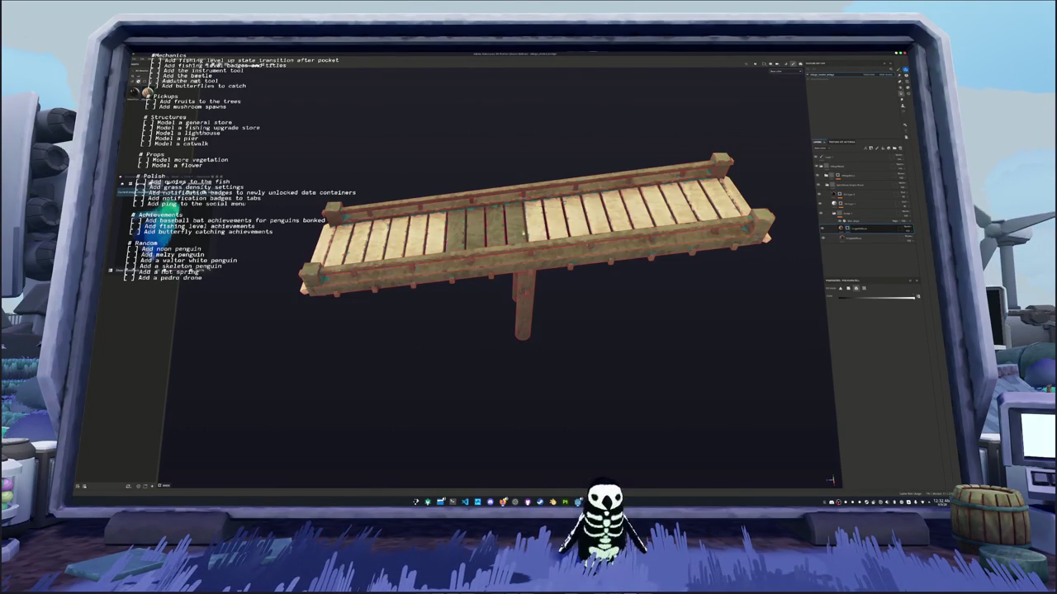
{"action": "left_click", "coordinate": [516, 224], "text": "shift"}
{"action": "left_click", "coordinate": [495, 227], "text": "shift"}
{"action": "left_click", "coordinate": [474, 230], "text": "shift"}
{"action": "left_click", "coordinate": [456, 232], "text": "shift"}
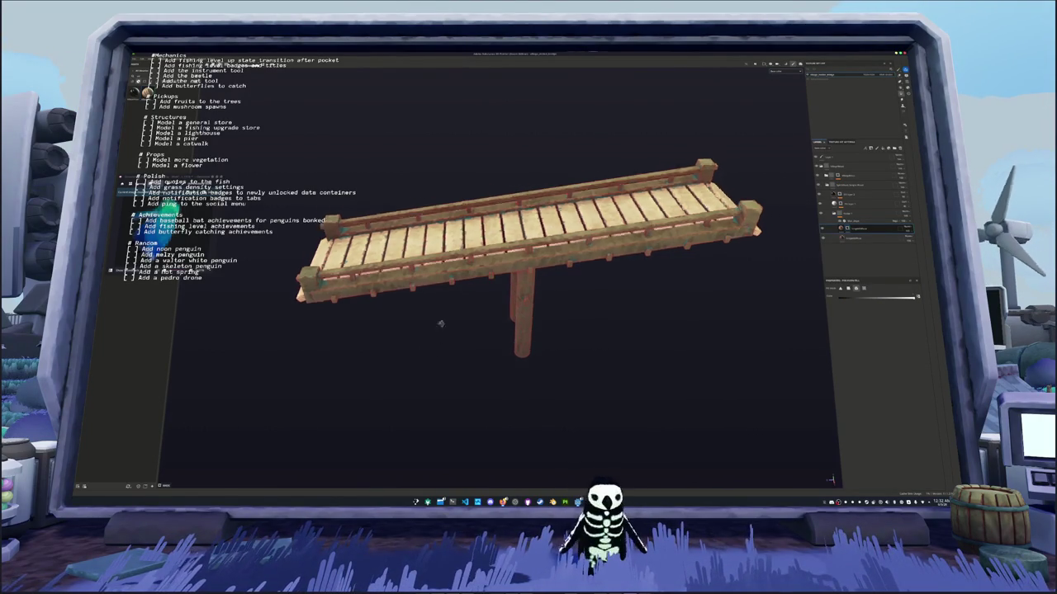
Check the bridge's top and underside, then bring up the Export Textures dialog
{"action": "mouse_move", "coordinate": [440, 323]}
{"action": "left_mouse_down"}
{"action": "mouse_move", "coordinate": [454, 123]}
{"action": "mouse_move", "coordinate": [465, 298]}
{"action": "left_mouse_up"}
{"action": "scroll", "coordinate": [480, 309], "scroll_direction": "down", "scroll_amount": 3}
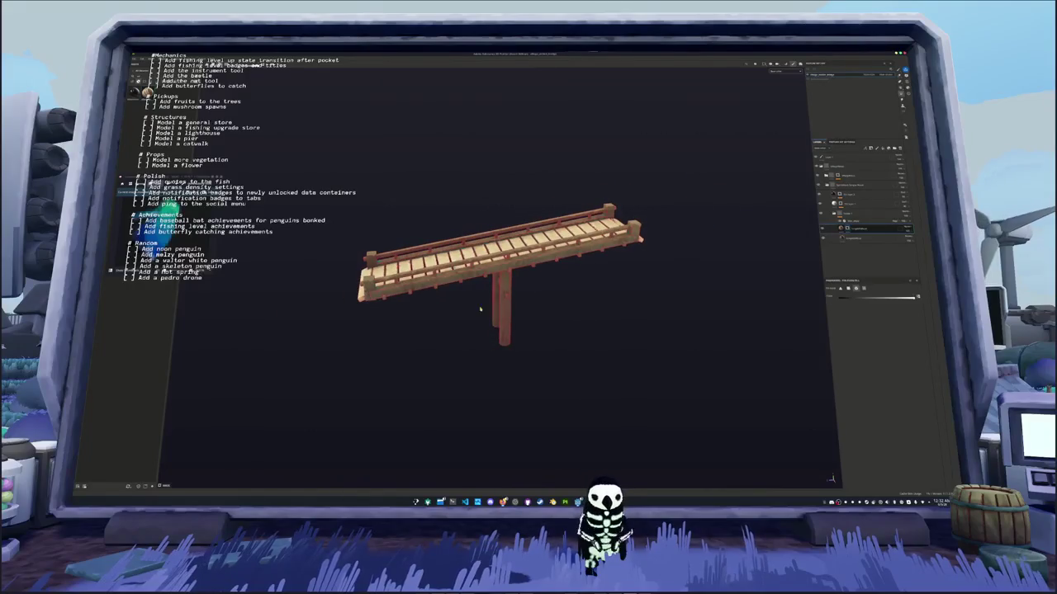
{"action": "key", "text": "ctrl+shift+e"}
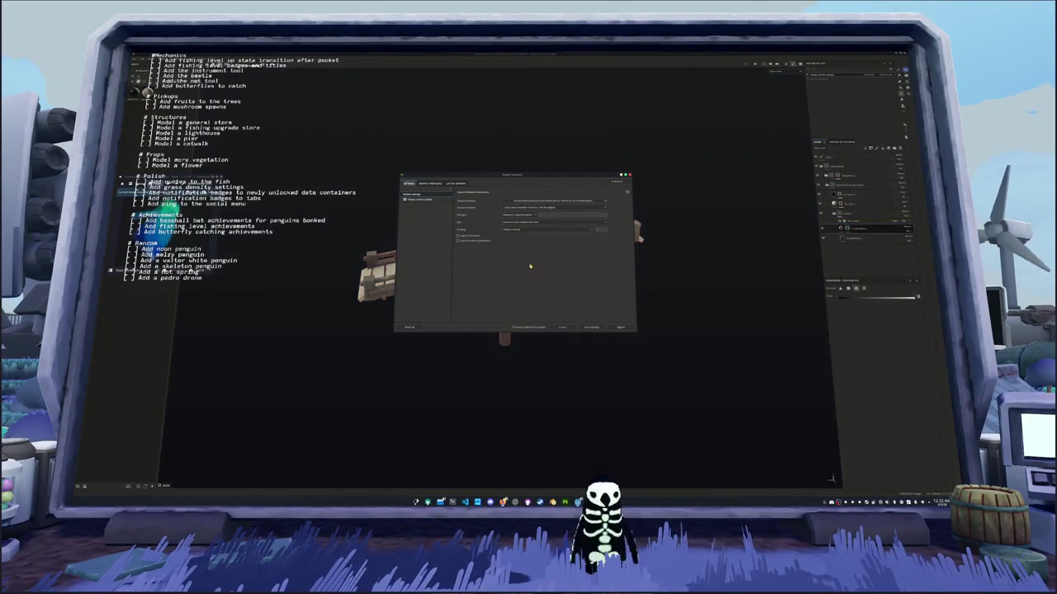
Create a 'builds' output folder, export the bridge textures into it, and return to Godot
{"action": "left_click", "coordinate": [561, 202]}
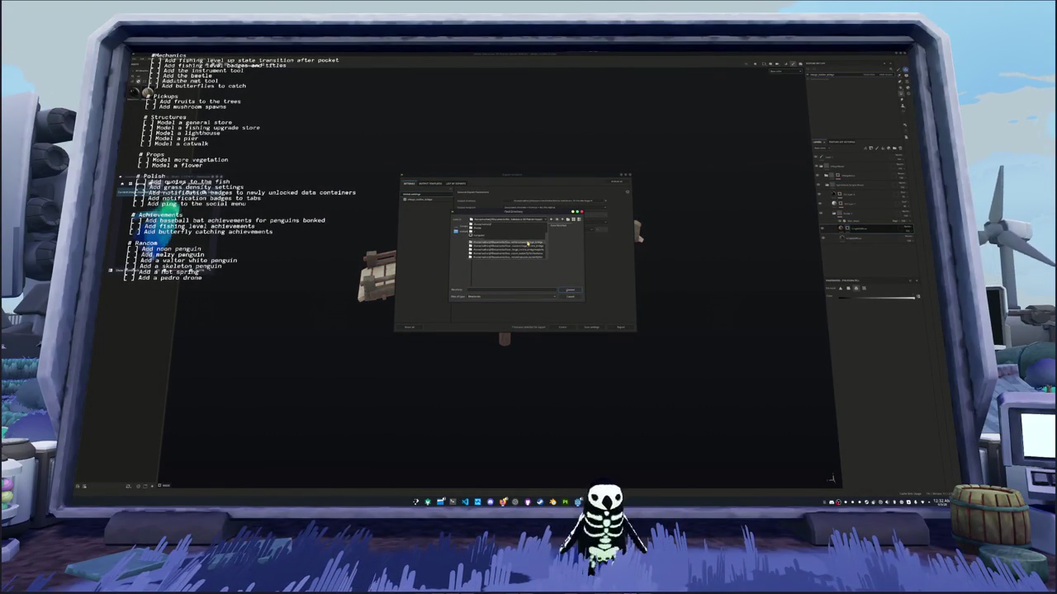
{"action": "double_click", "coordinate": [528, 244]}
{"action": "left_click", "coordinate": [563, 220]}
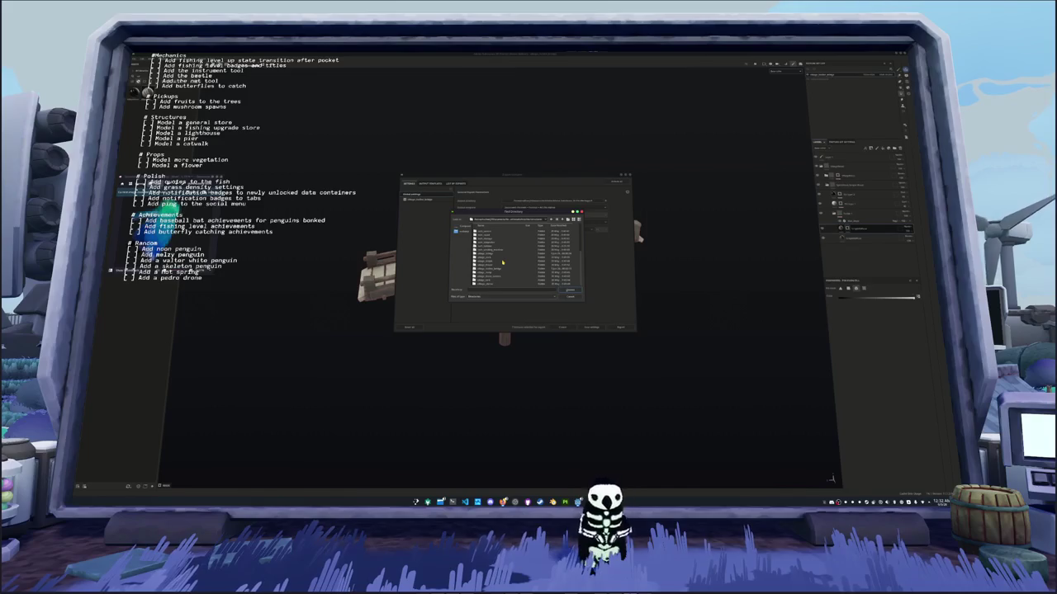
{"action": "left_click", "coordinate": [496, 269]}
{"action": "double_click", "coordinate": [493, 269]}
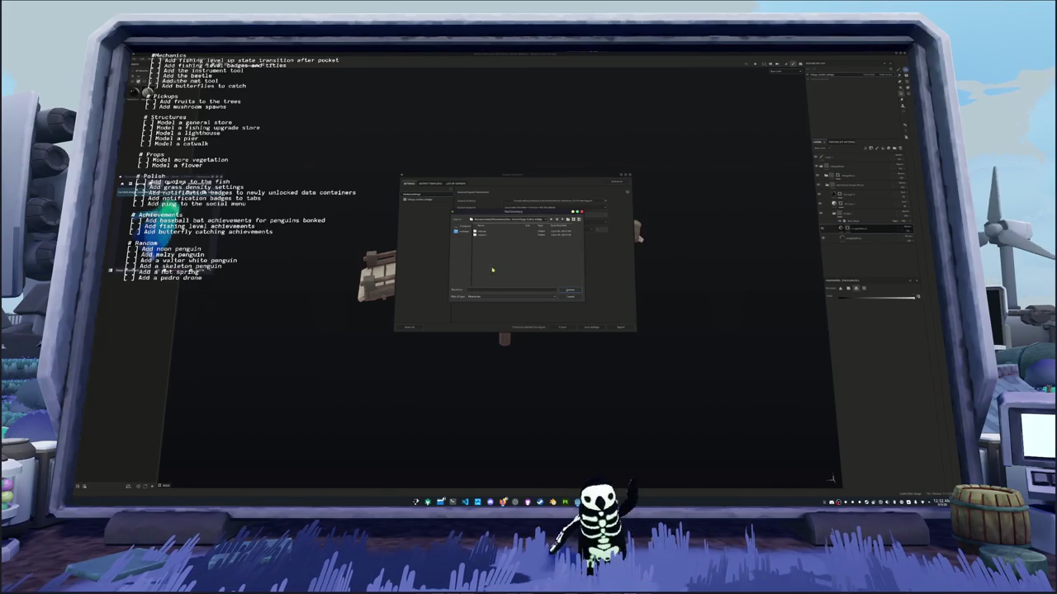
{"action": "left_click", "coordinate": [568, 220]}
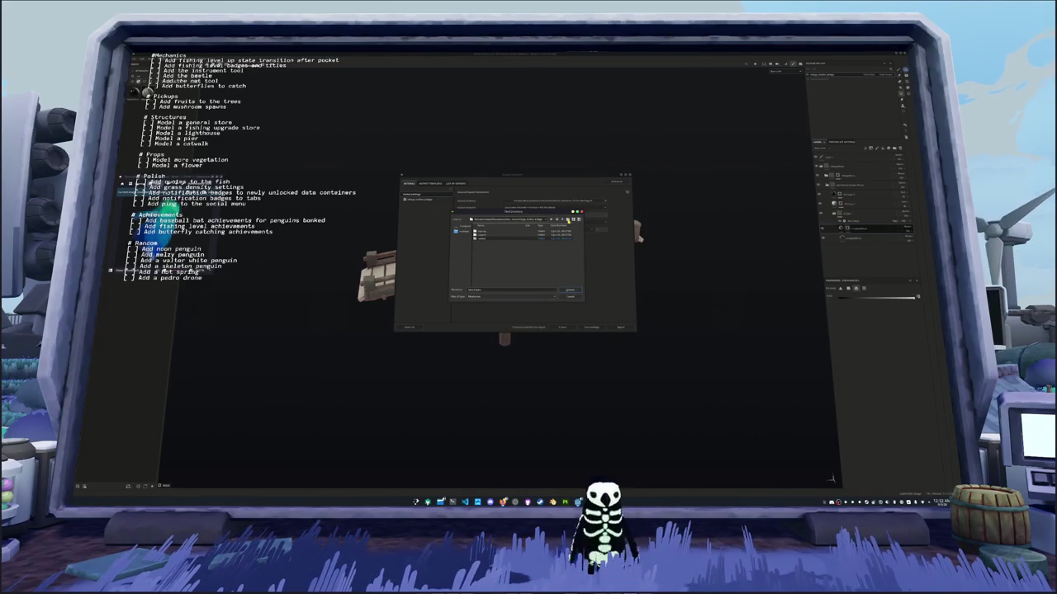
{"action": "type", "text": "builds"}
{"action": "left_click", "coordinate": [568, 289]}
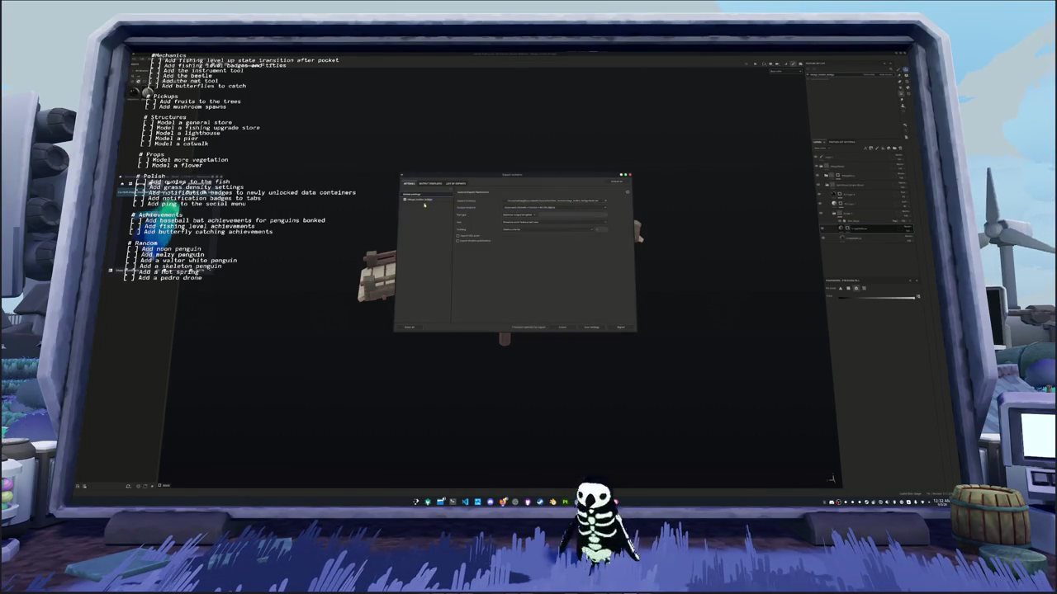
{"action": "left_click", "coordinate": [616, 327]}
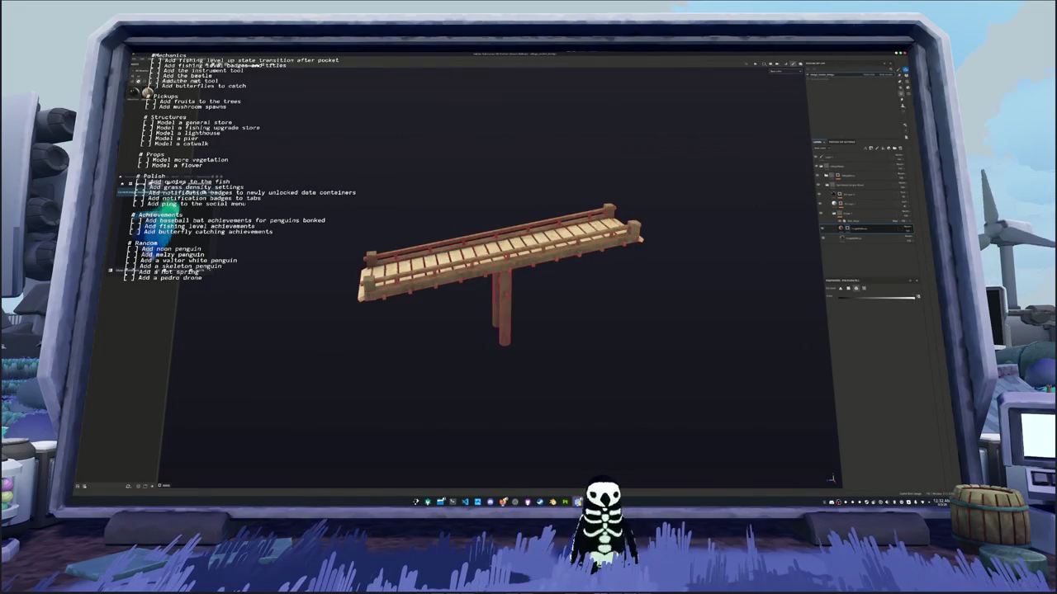
{"action": "key", "text": "alt+Tab"}
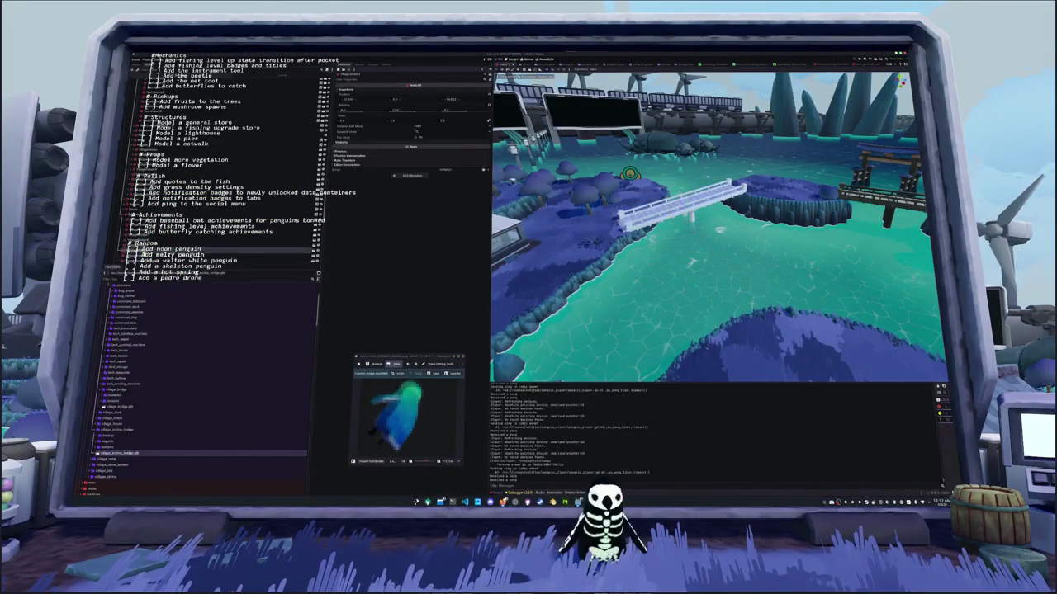
Delete the village_incline_bridge node, then open and close the screenshot's containing folder
{"action": "left_click_drag", "start_coordinate": [237, 261], "coordinate": [239, 261]}
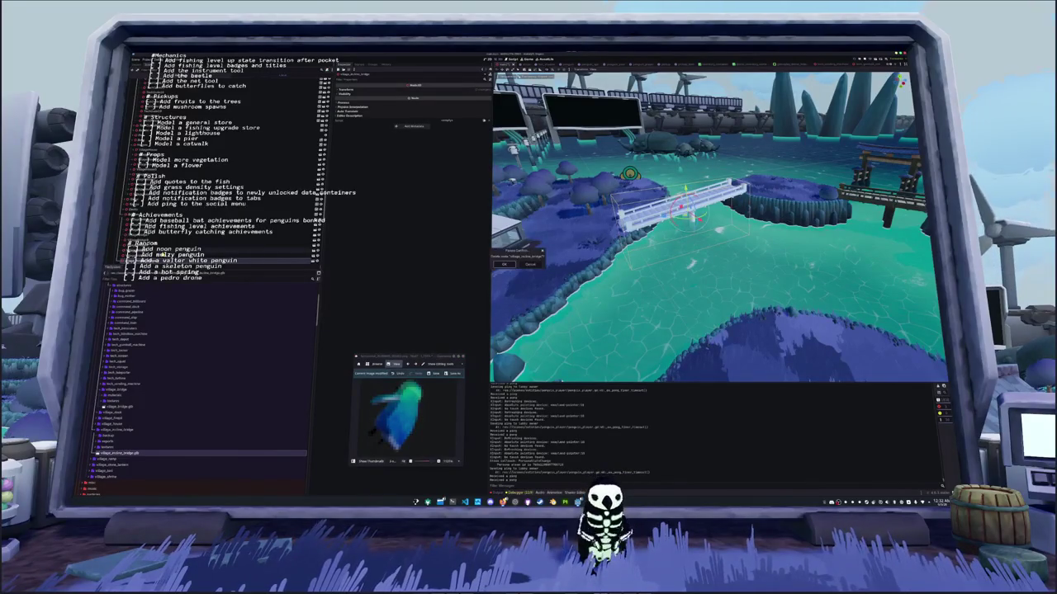
{"action": "key", "text": "Return"}
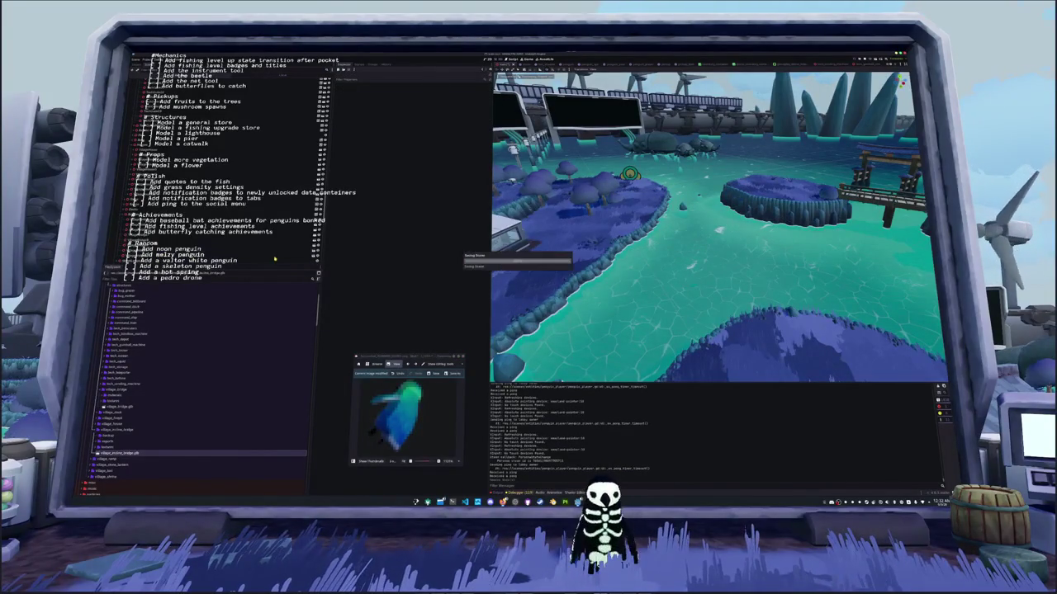
{"action": "right_click", "coordinate": [421, 400]}
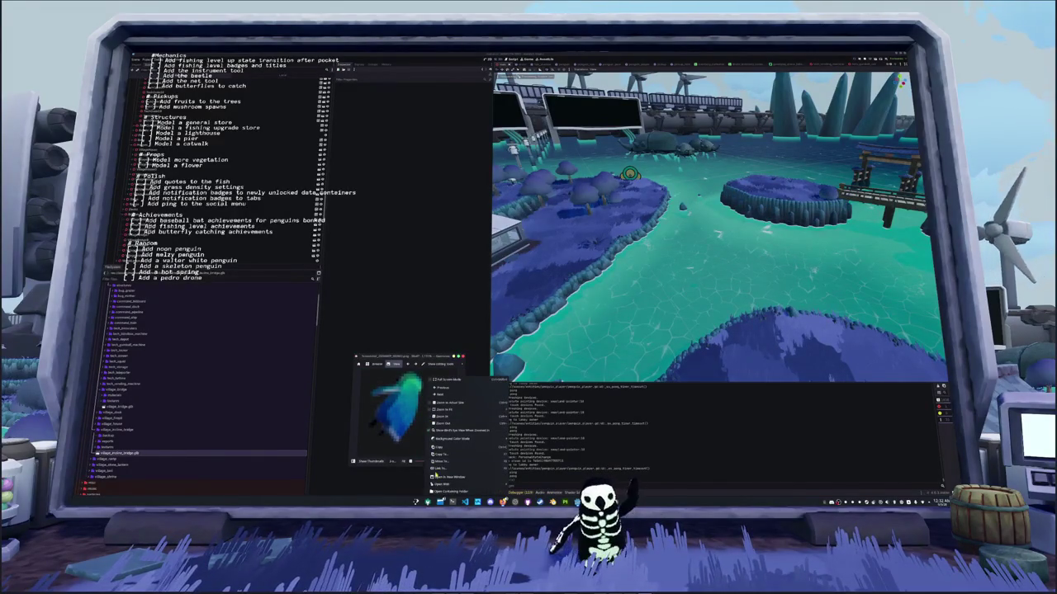
{"action": "left_click", "coordinate": [450, 491]}
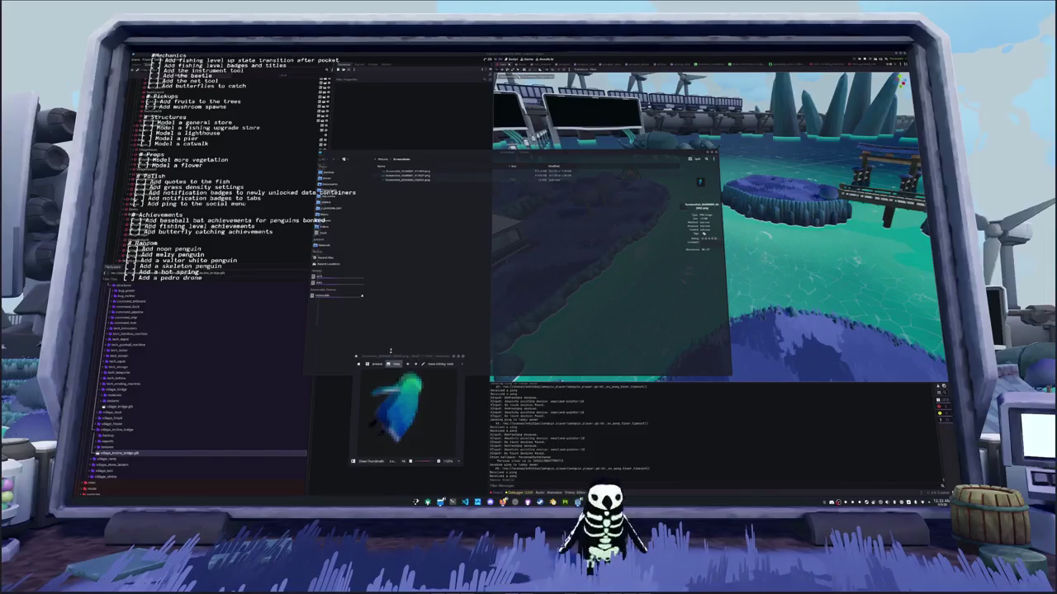
{"action": "left_click_drag", "start_coordinate": [391, 352], "coordinate": [367, 368]}
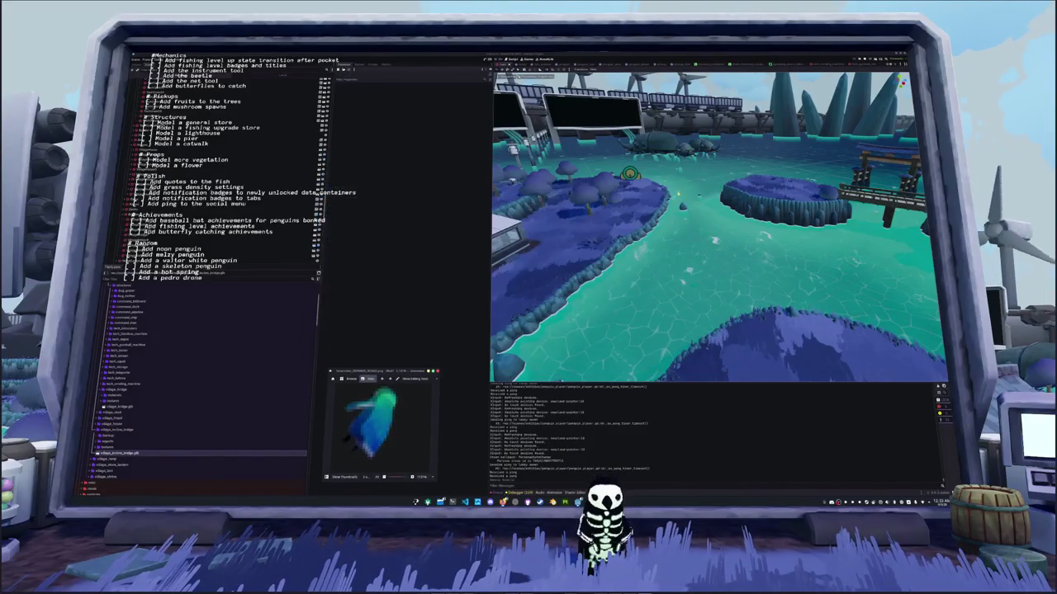
{"action": "scroll", "coordinate": [121, 388], "scroll_direction": "down", "scroll_amount": 3}
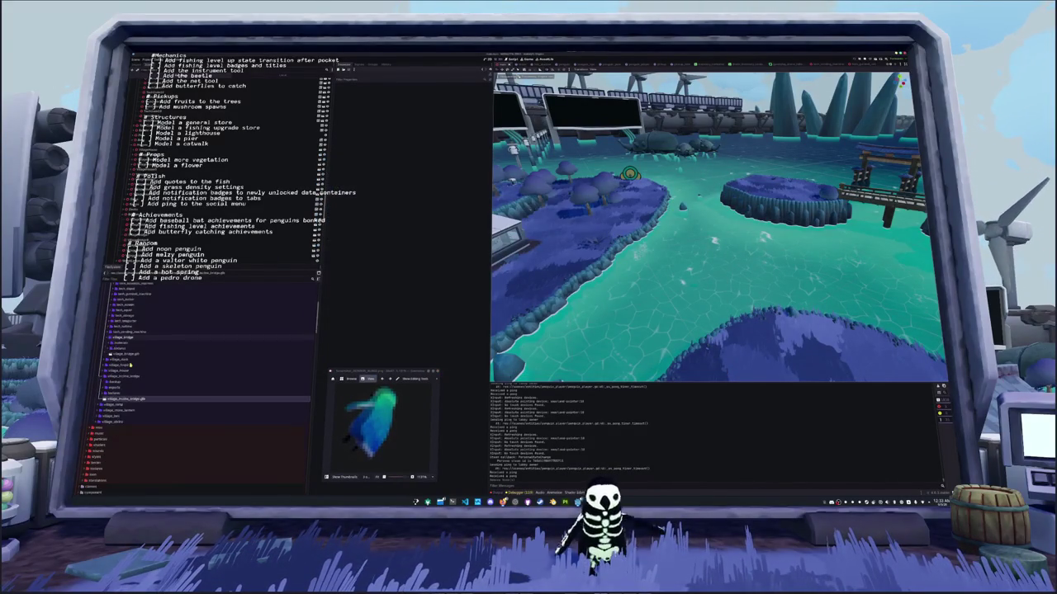
Create a new folder under village_incline_bridge and save a new StandardMaterial3D in it
{"action": "right_click", "coordinate": [115, 377]}
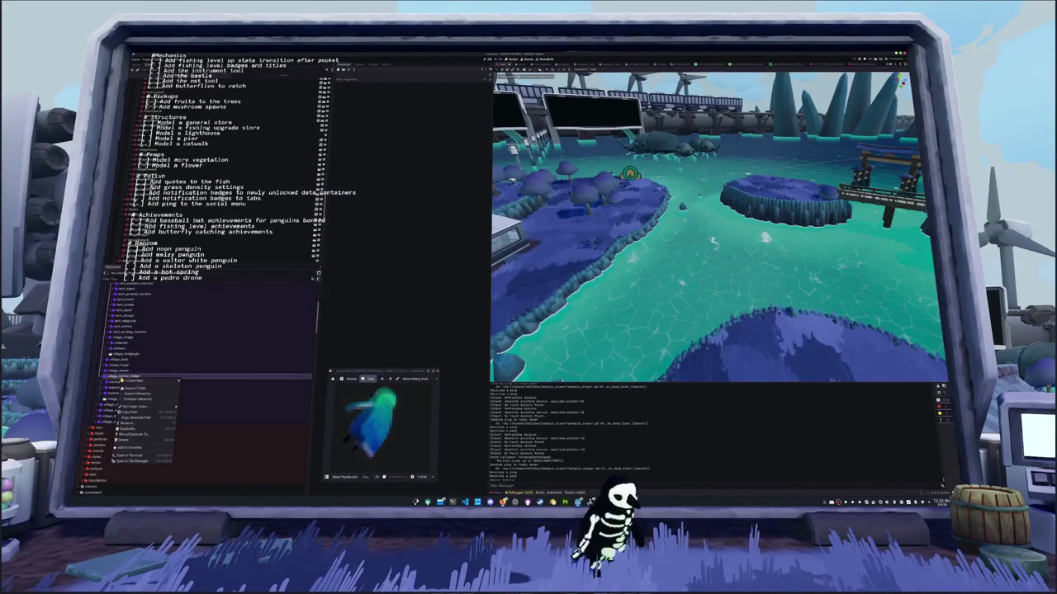
{"action": "left_click", "coordinate": [192, 382]}
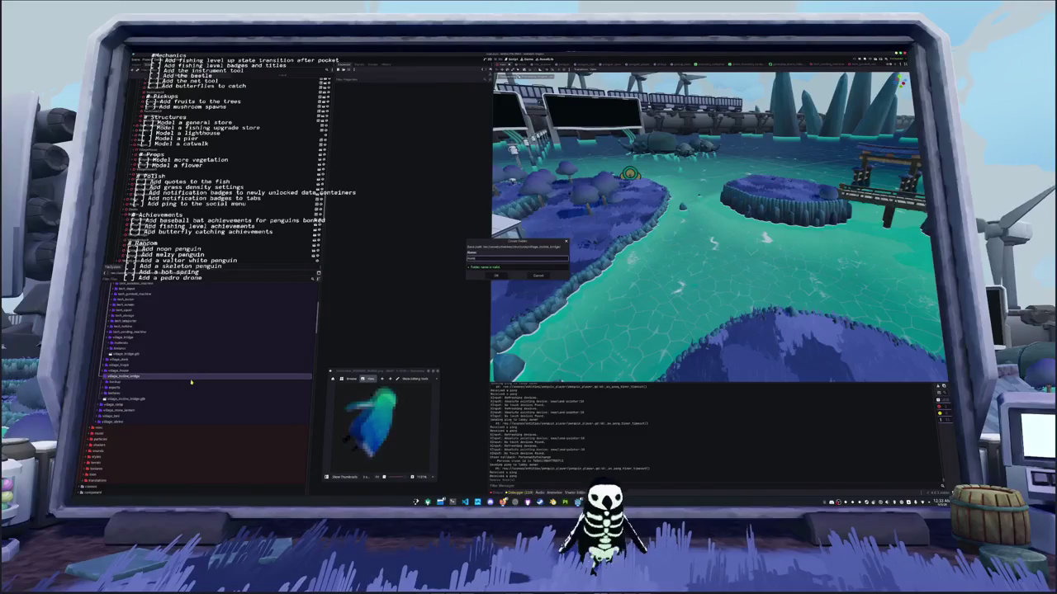
{"action": "key", "text": "Return"}
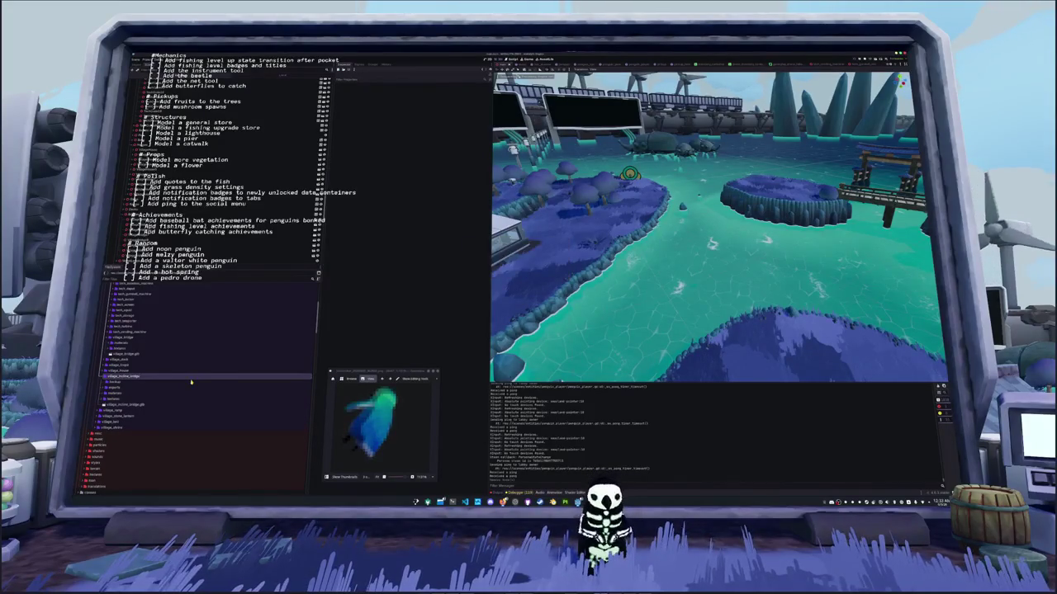
{"action": "right_click", "coordinate": [114, 397]}
{"action": "mouse_move", "coordinate": [166, 397]}
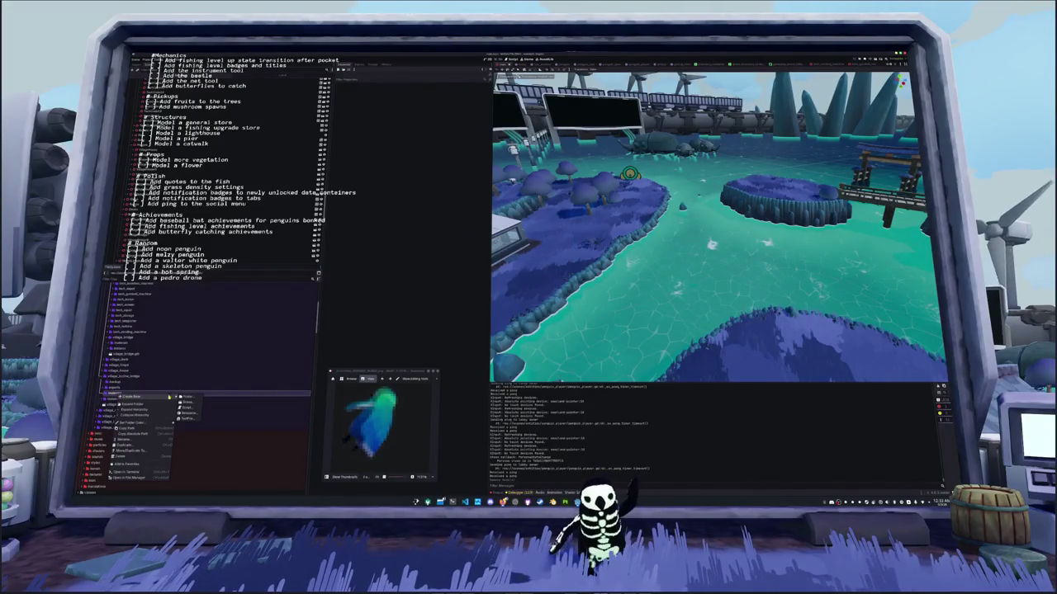
{"action": "left_click", "coordinate": [185, 414]}
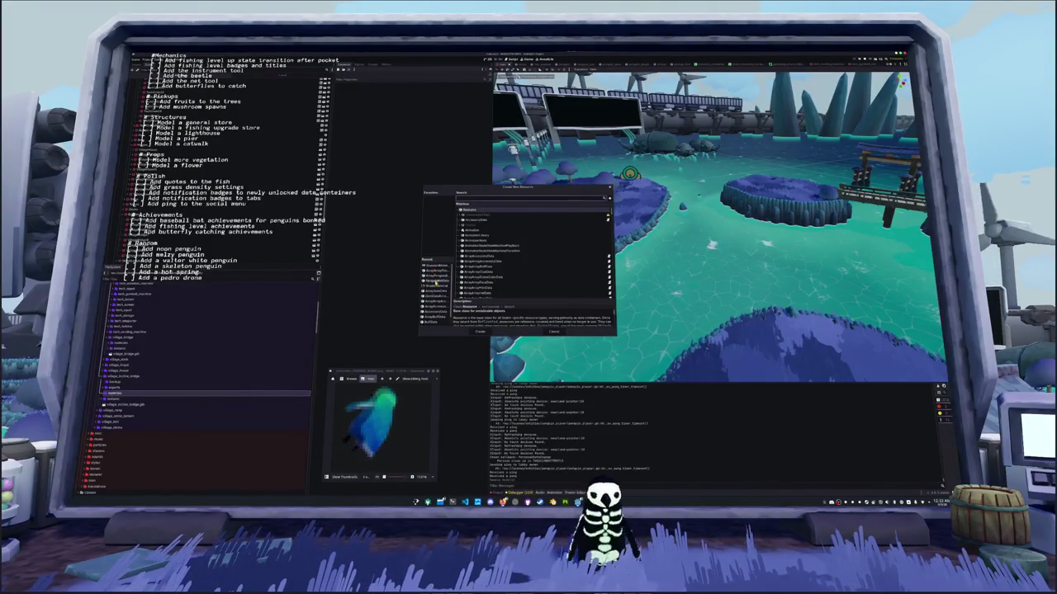
{"action": "left_click", "coordinate": [438, 267]}
{"action": "left_click", "coordinate": [477, 331]}
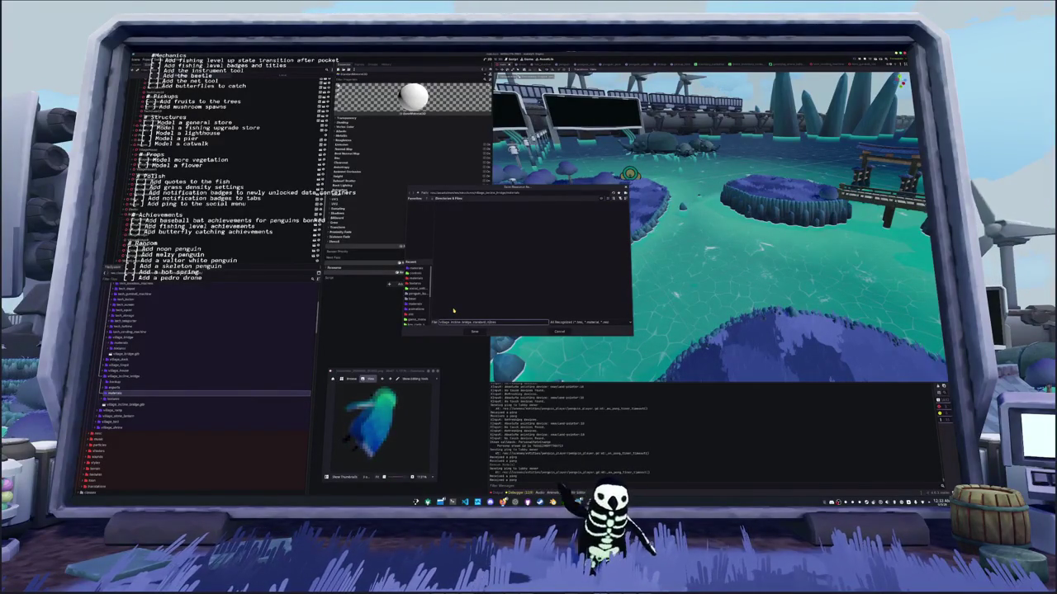
{"action": "key", "text": "ctrl+a"}
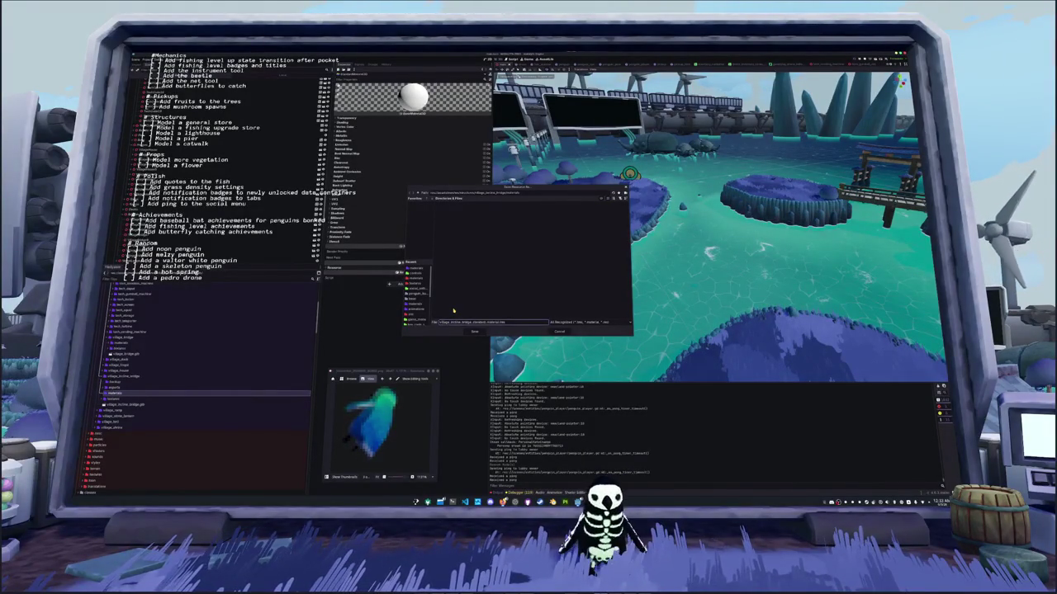
{"action": "key", "text": "Return"}
Set the material's Albedo texture to village_rock and change its shading mode
{"action": "left_click", "coordinate": [338, 132]}
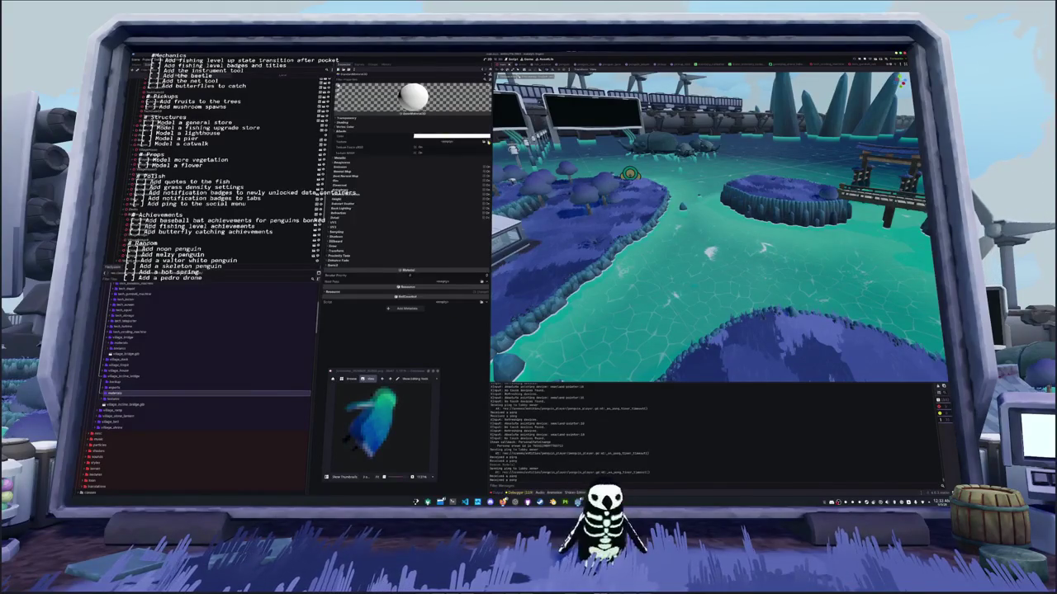
{"action": "left_click", "coordinate": [484, 142]}
{"action": "type", "text": "village_rock"}
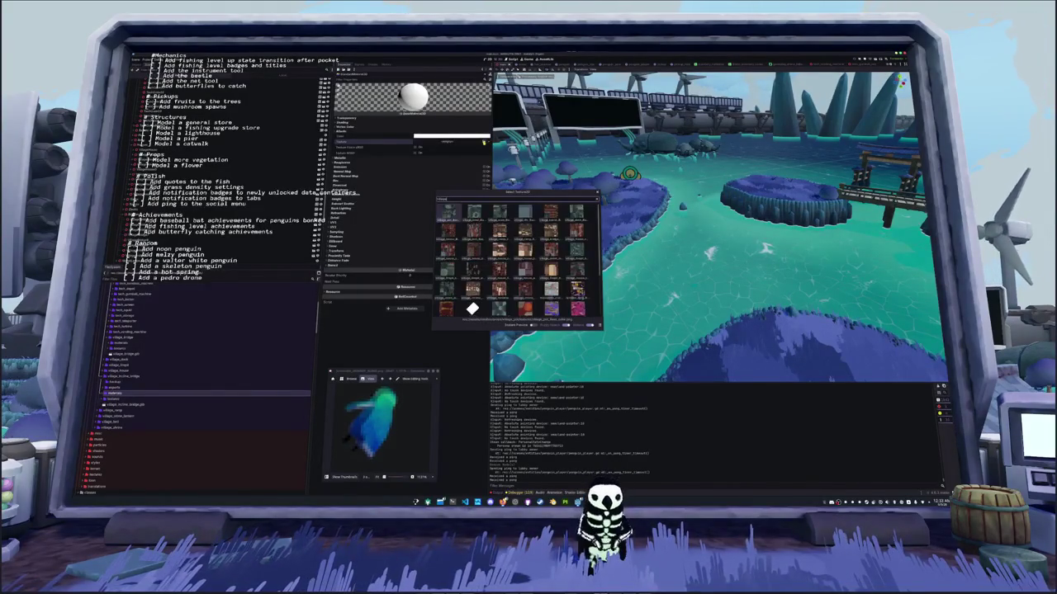
{"action": "key", "text": "Return"}
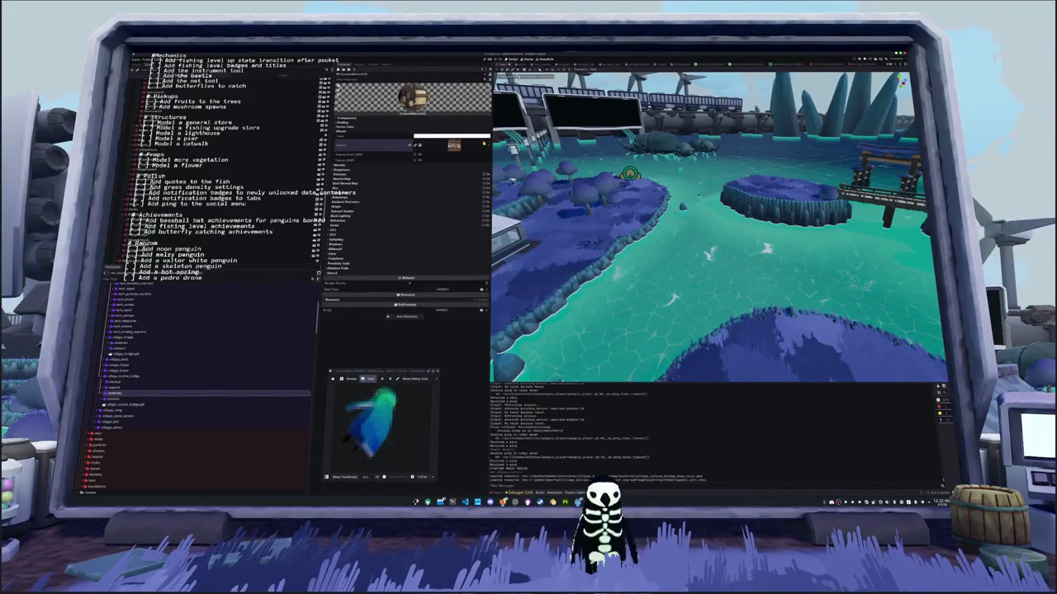
{"action": "left_click", "coordinate": [358, 128]}
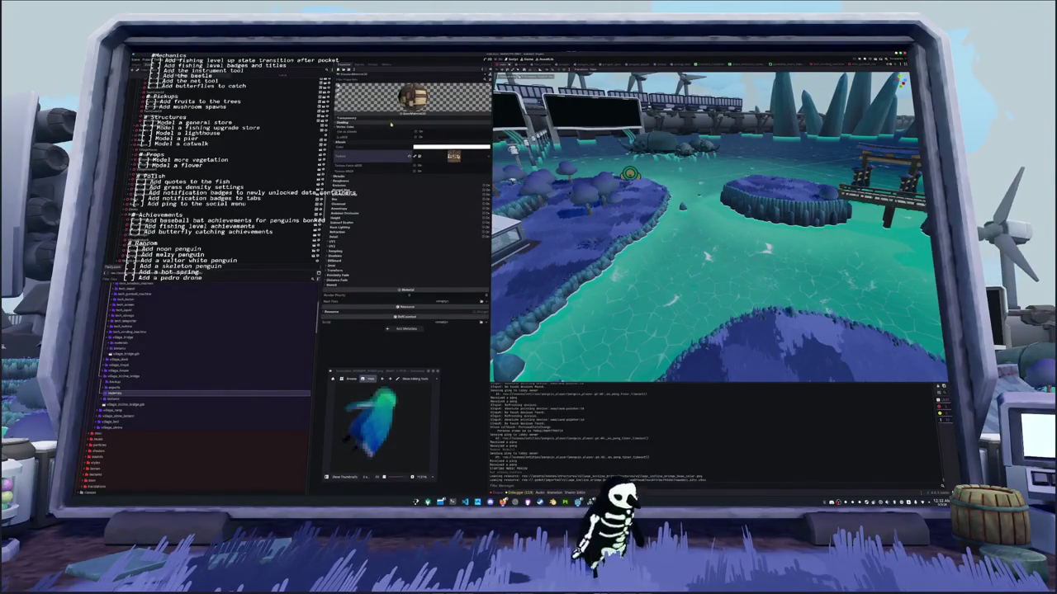
{"action": "left_click", "coordinate": [353, 122]}
{"action": "left_click", "coordinate": [423, 142]}
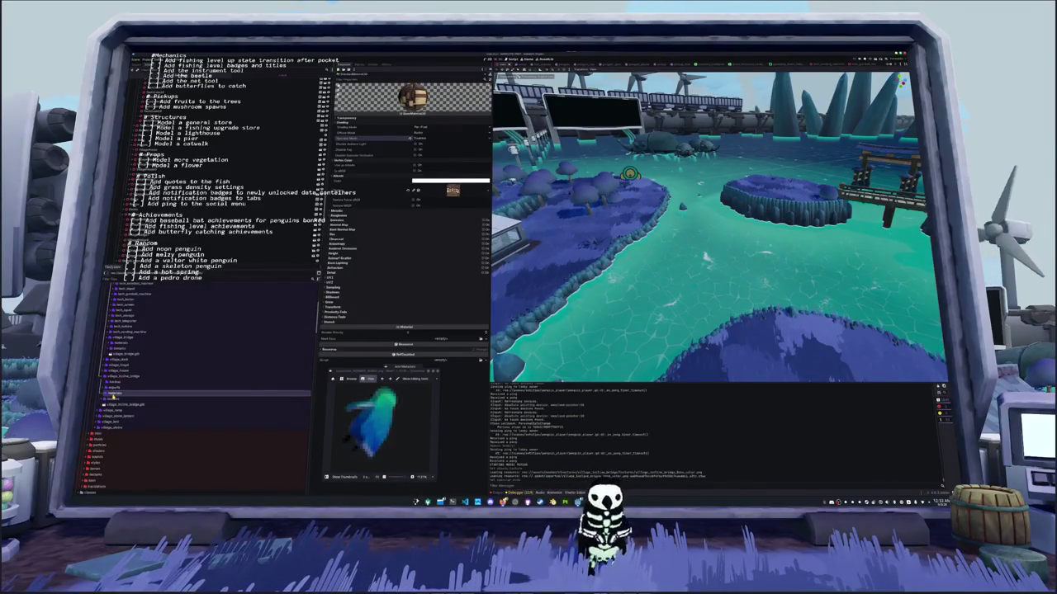
Duplicate the village_bridge folder and open the wooden bridge scene
{"action": "double_click", "coordinate": [112, 395]}
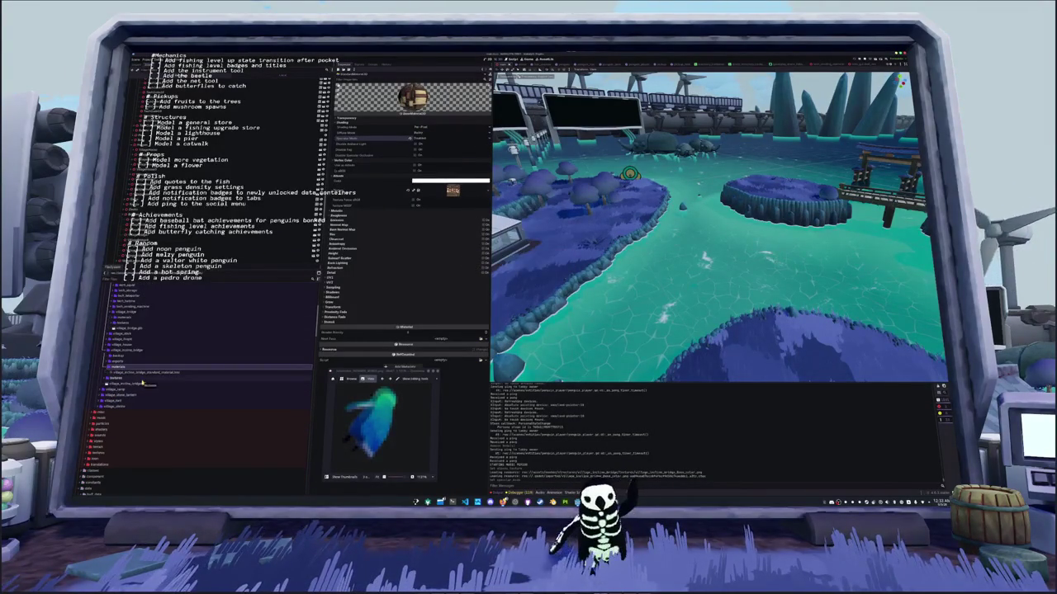
{"action": "scroll", "coordinate": [143, 381], "scroll_direction": "down", "scroll_amount": 10}
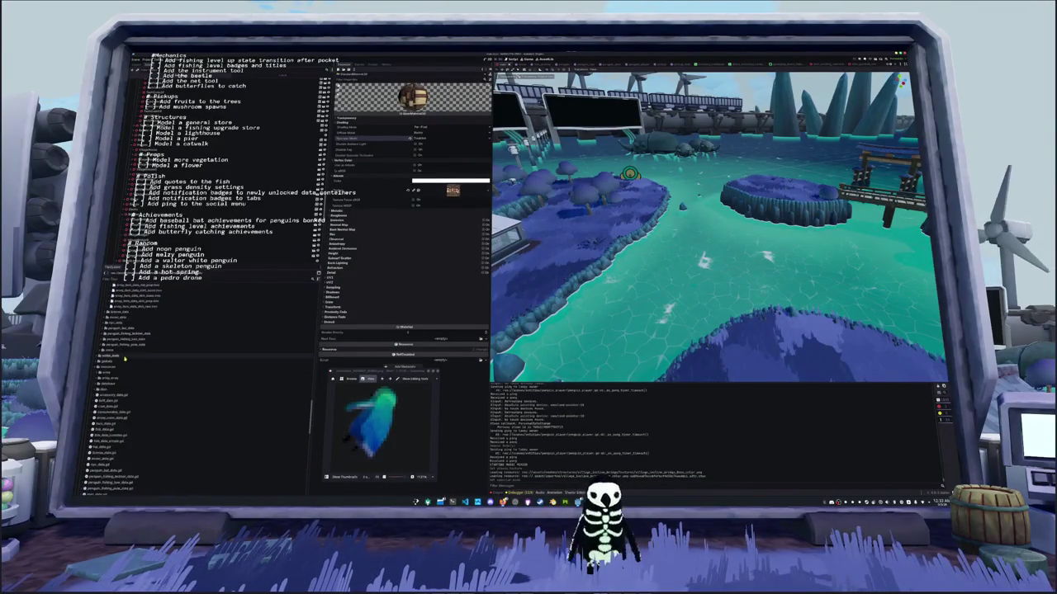
{"action": "scroll", "coordinate": [125, 359], "scroll_direction": "down", "scroll_amount": 5}
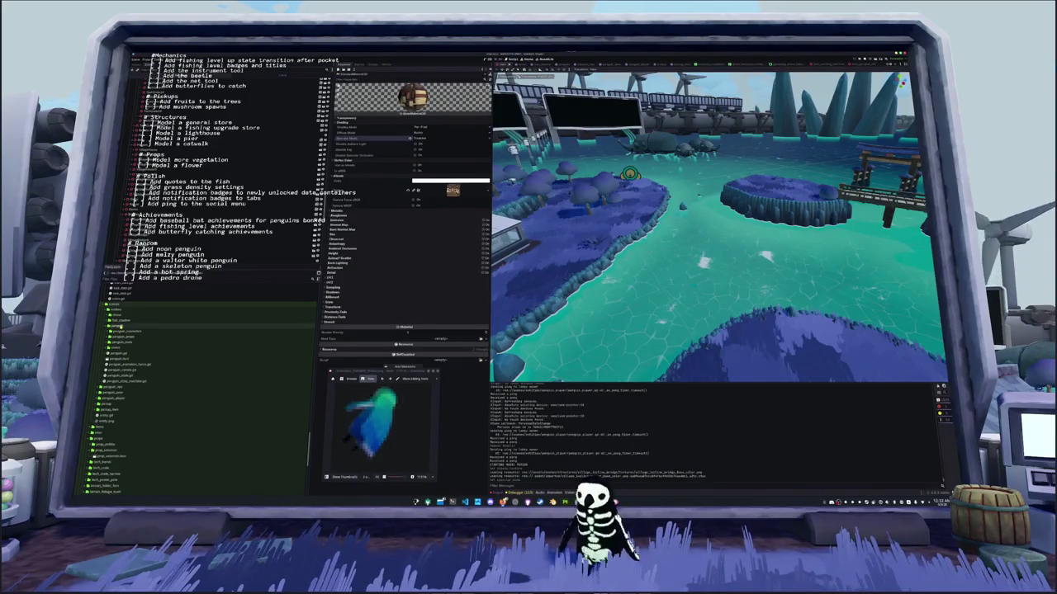
{"action": "scroll", "coordinate": [117, 339], "scroll_direction": "down", "scroll_amount": 6}
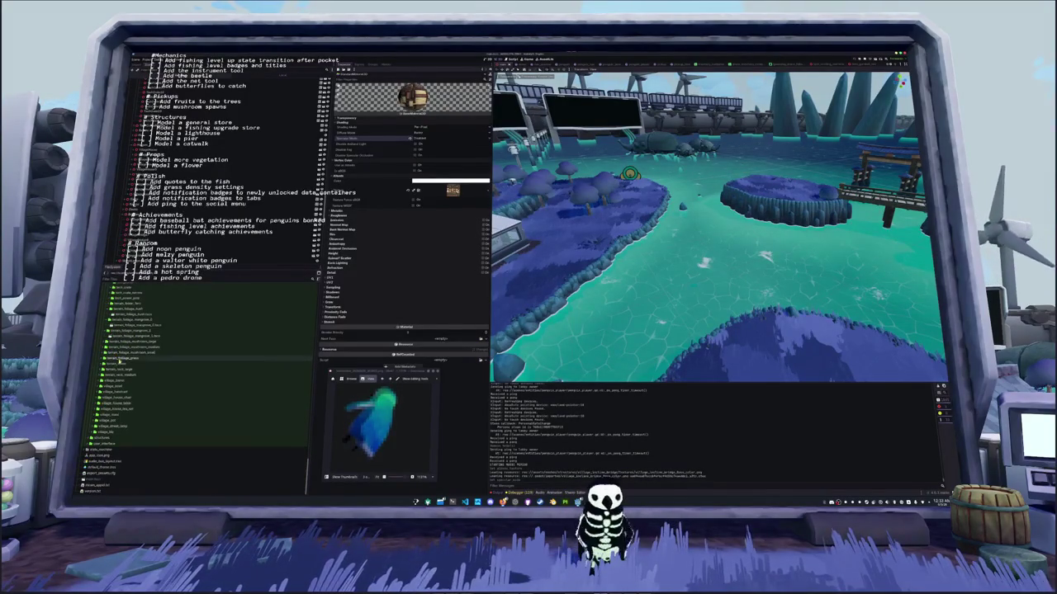
{"action": "left_click", "coordinate": [116, 438]}
{"action": "scroll", "coordinate": [116, 425], "scroll_direction": "down", "scroll_amount": 5}
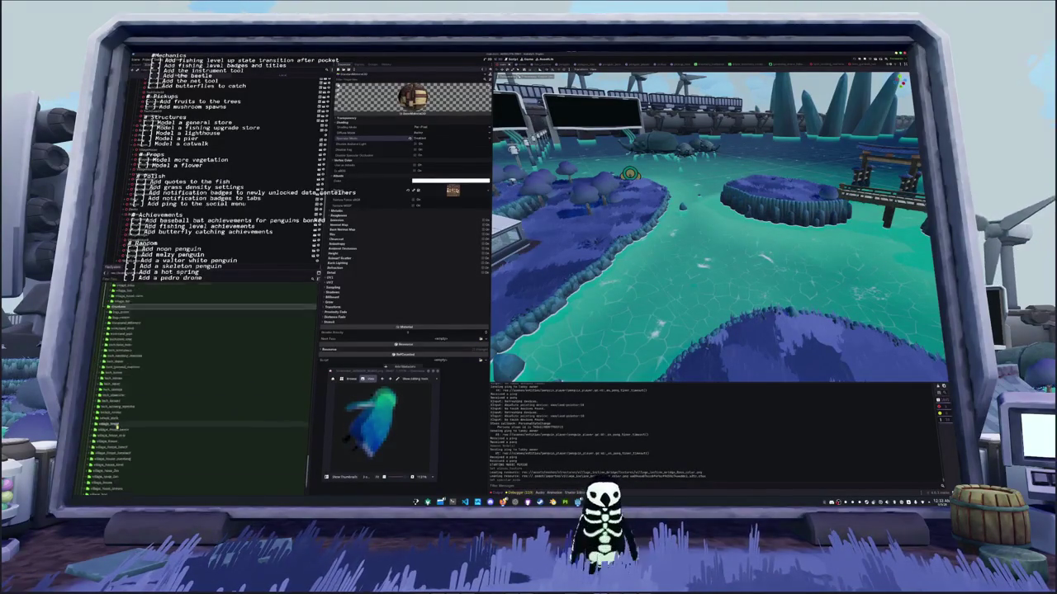
{"action": "scroll", "coordinate": [115, 425], "scroll_direction": "down", "scroll_amount": 4}
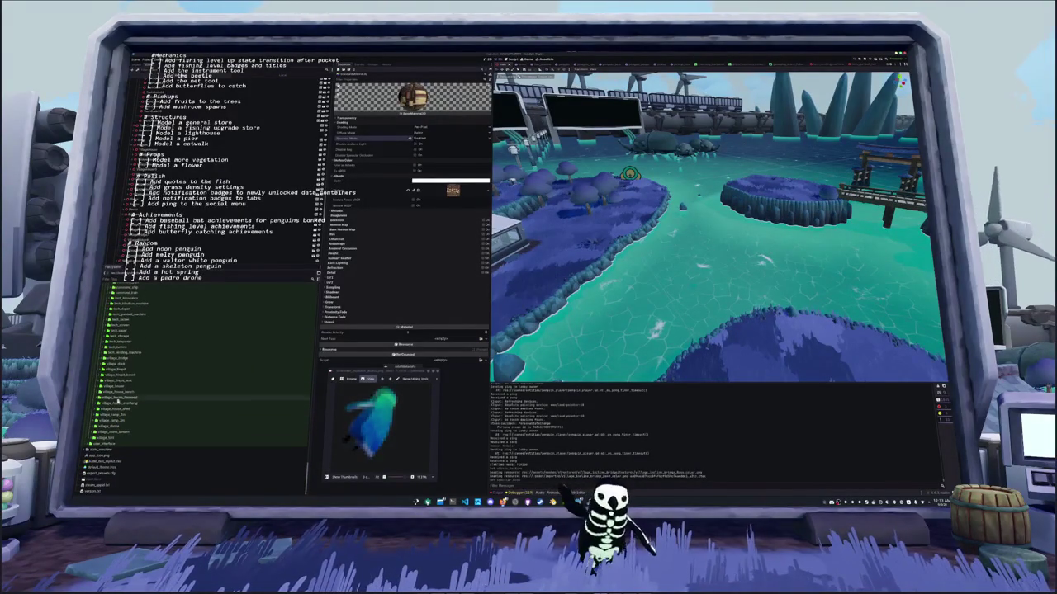
{"action": "left_click", "coordinate": [122, 360]}
{"action": "key", "text": "ctrl+d"}
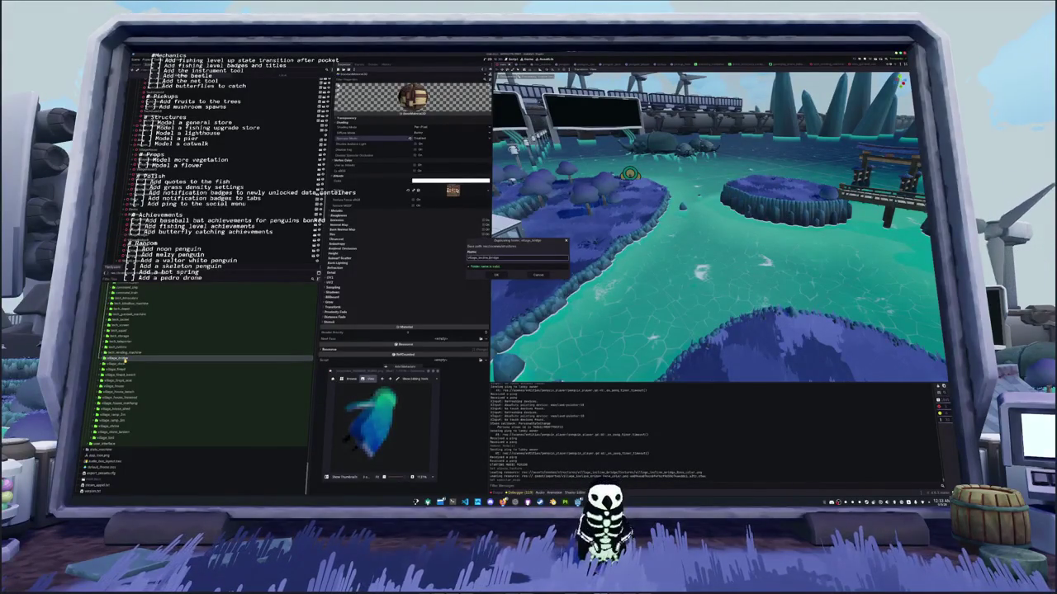
{"action": "key", "text": "Return"}
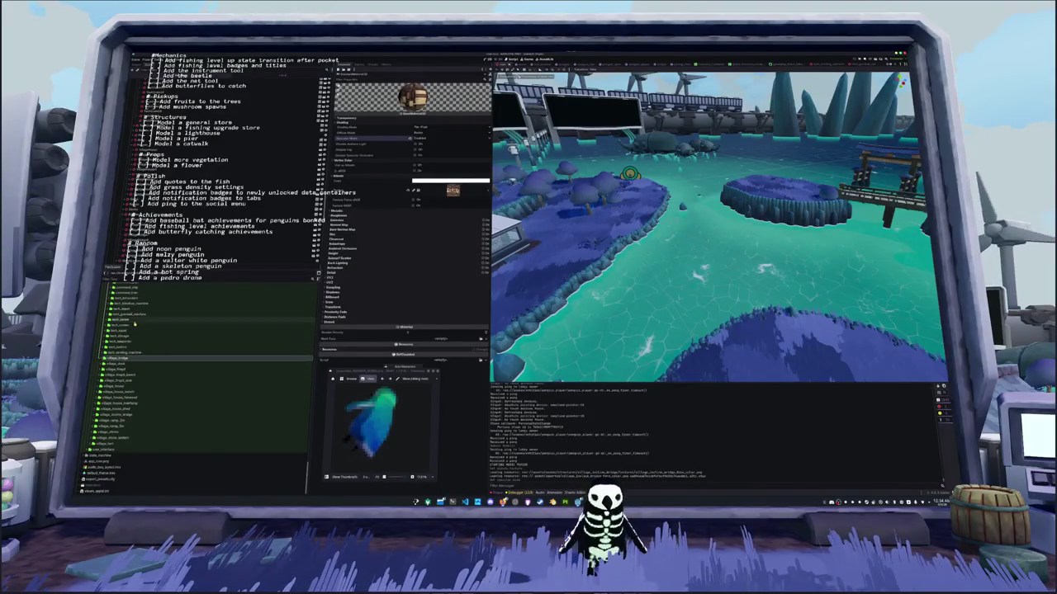
{"action": "scroll", "coordinate": [125, 428], "scroll_direction": "up", "scroll_amount": 1}
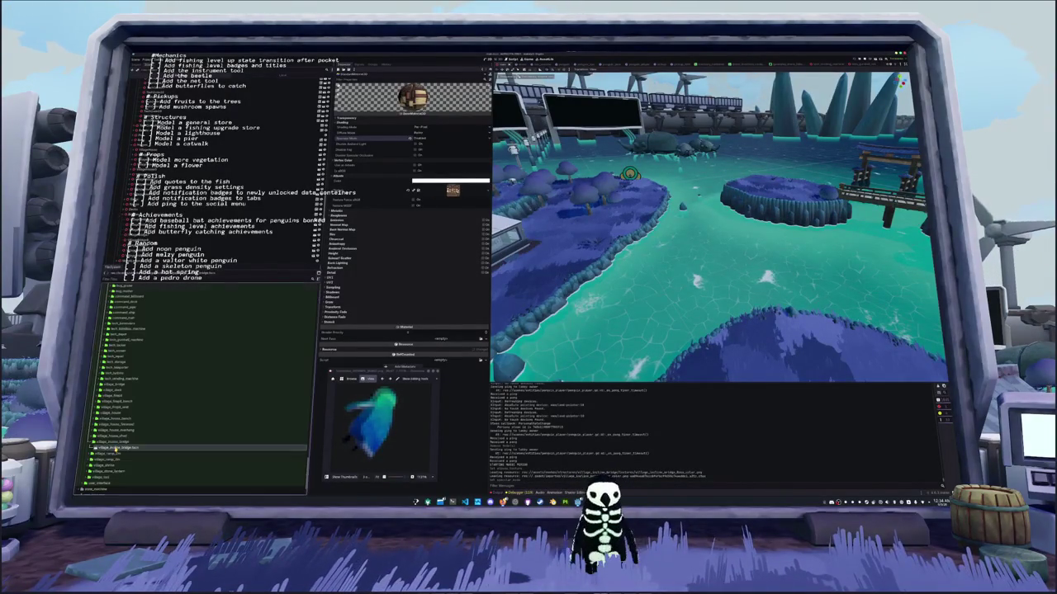
{"action": "double_click", "coordinate": [118, 448]}
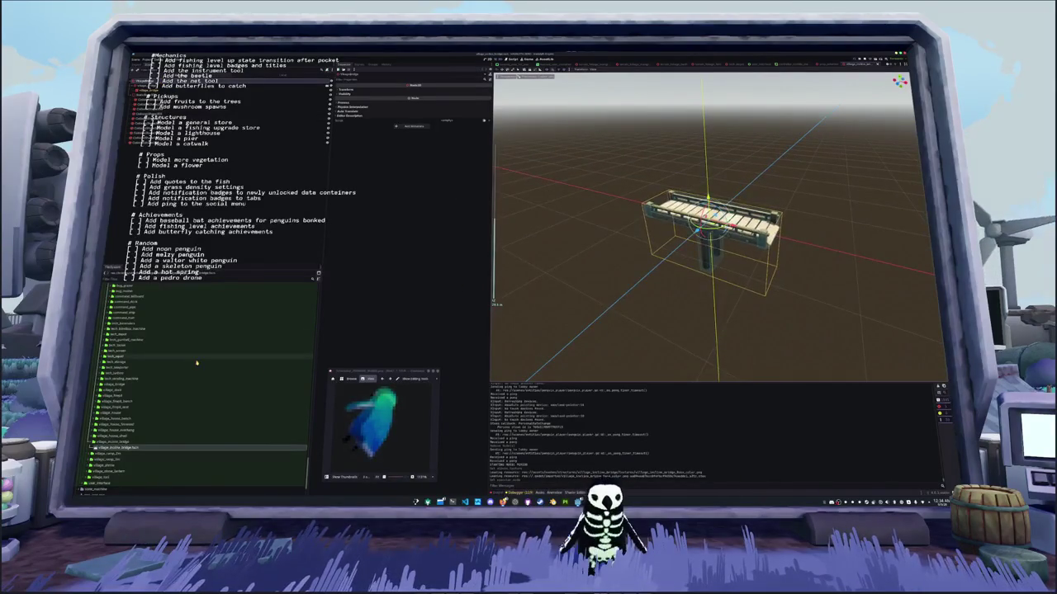
Drag village_incline_bridge.glb into the bridge scene and view it from another side
{"action": "scroll", "coordinate": [128, 396], "scroll_direction": "up", "scroll_amount": 10}
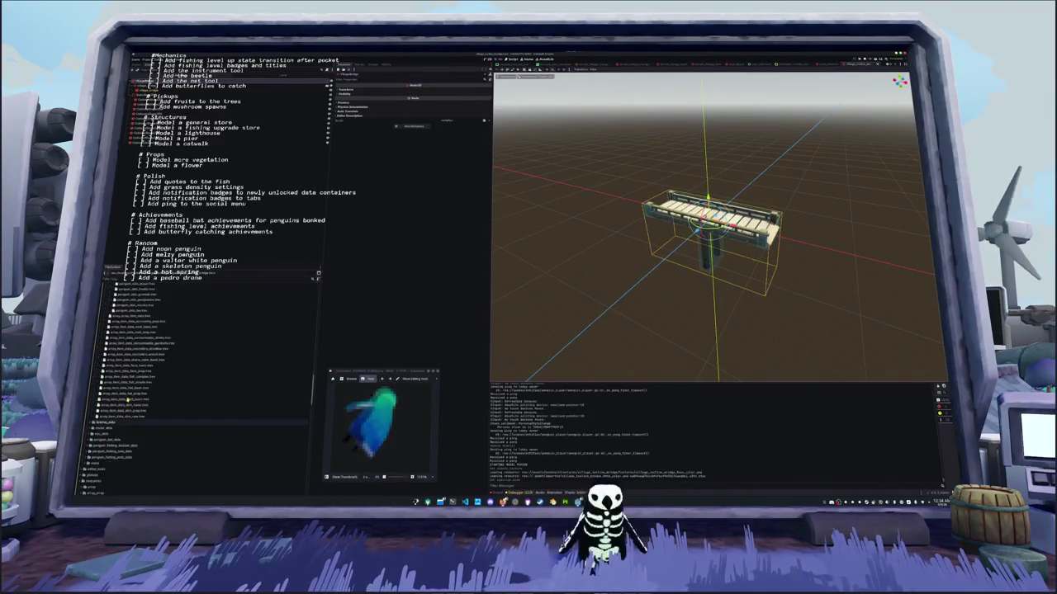
{"action": "scroll", "coordinate": [124, 400], "scroll_direction": "down", "scroll_amount": 10}
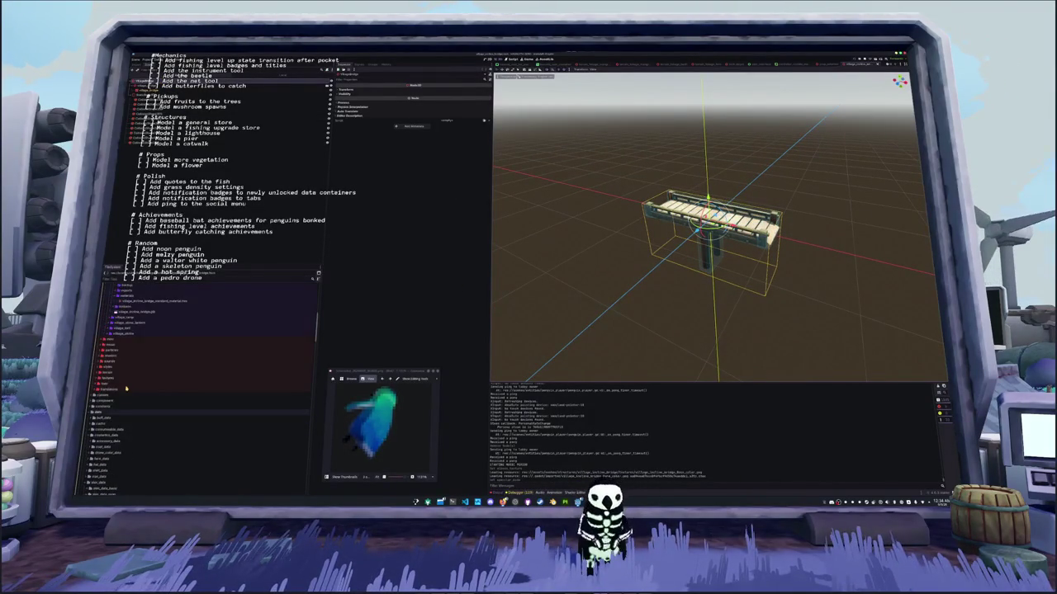
{"action": "left_click", "coordinate": [124, 416]}
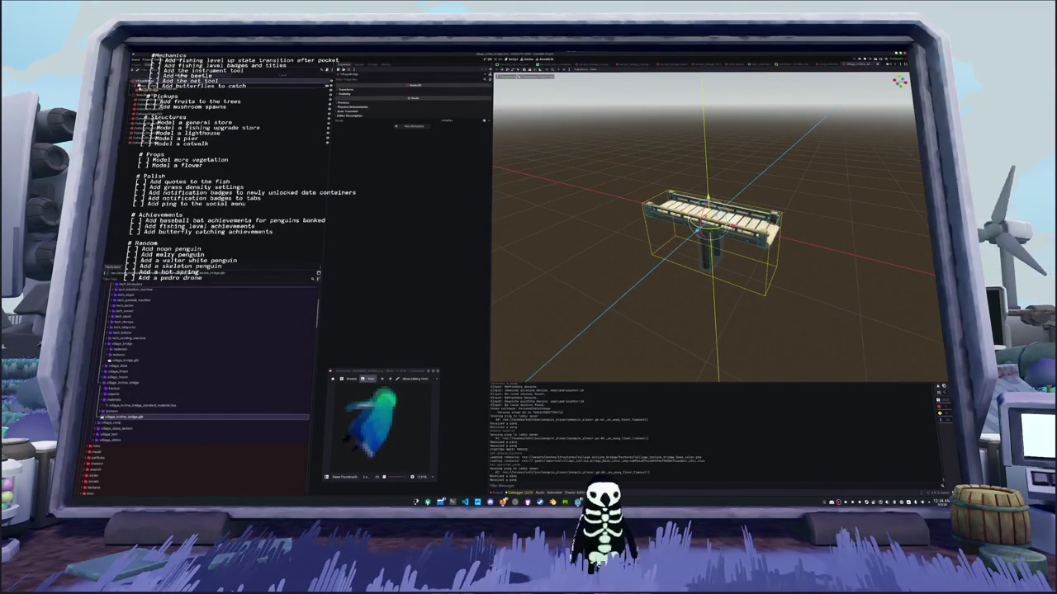
{"action": "left_click_drag", "start_coordinate": [124, 416], "coordinate": [692, 221]}
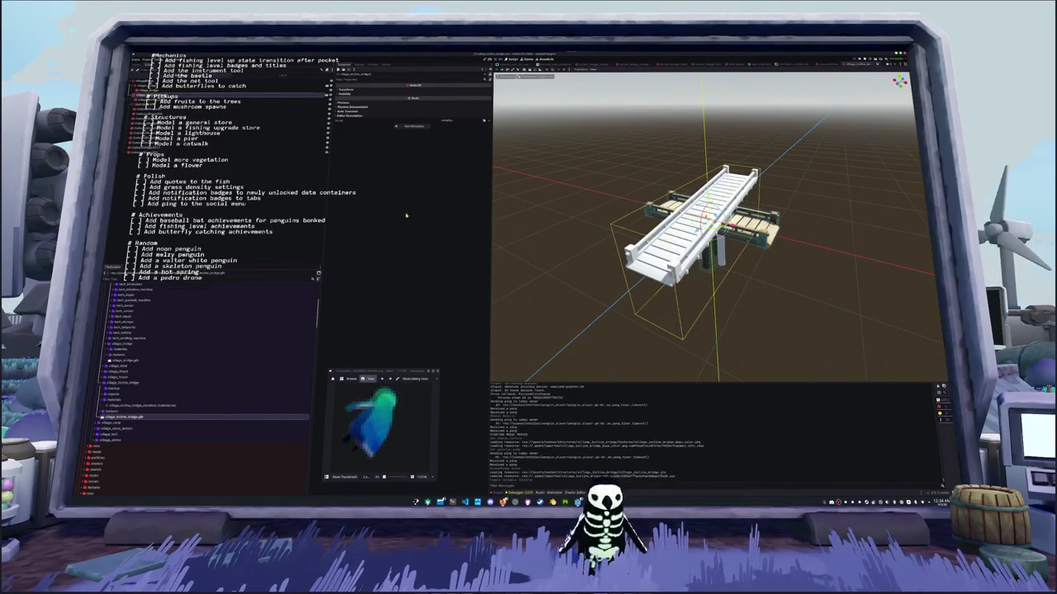
{"action": "scroll", "coordinate": [692, 222], "scroll_direction": "up", "scroll_amount": 3}
{"action": "left_click_drag", "start_coordinate": [691, 221], "coordinate": [608, 237]}
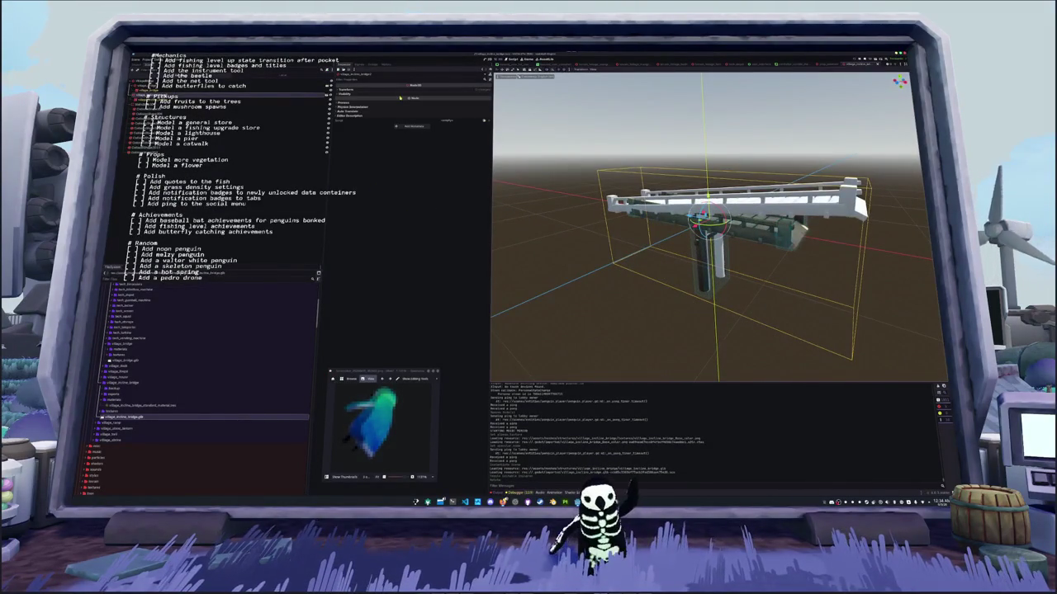
Set the mesh's Geometry Material Override to the village material and save the scene
{"action": "left_click", "coordinate": [210, 101]}
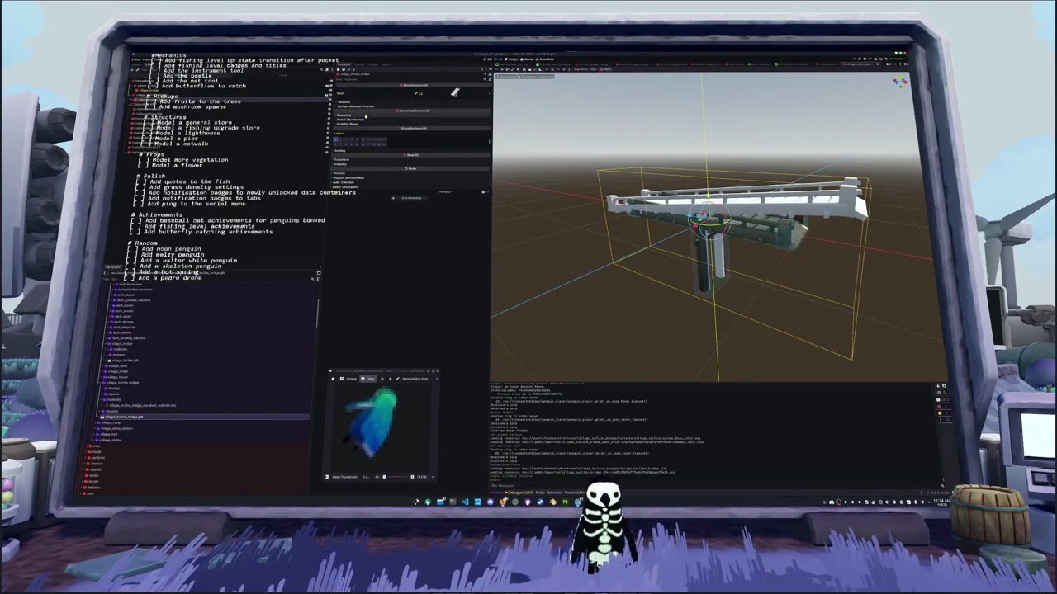
{"action": "left_click", "coordinate": [413, 114]}
{"action": "left_click", "coordinate": [483, 122]}
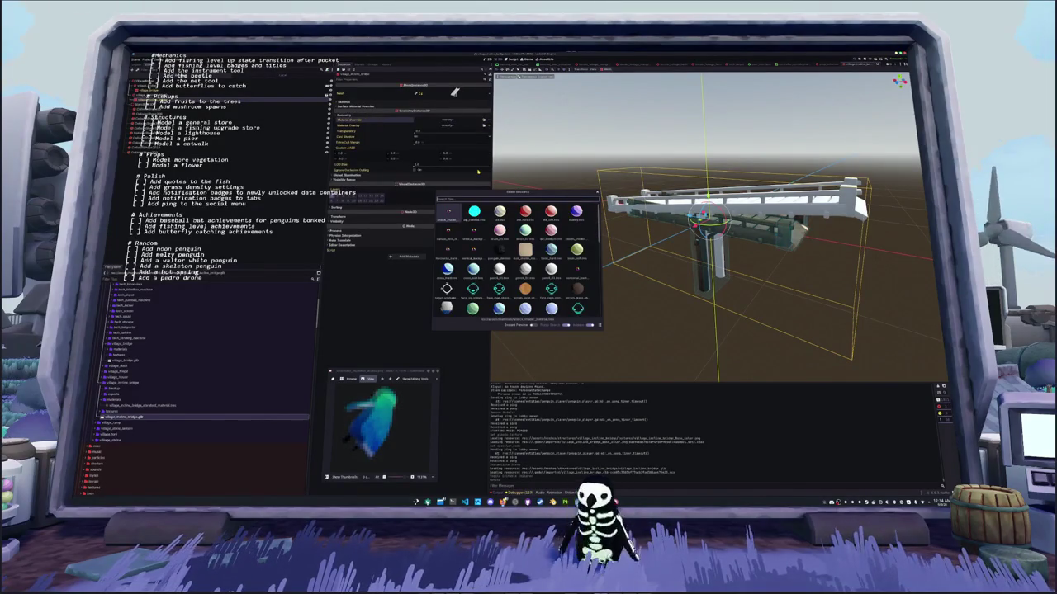
{"action": "type", "text": "village_incli"}
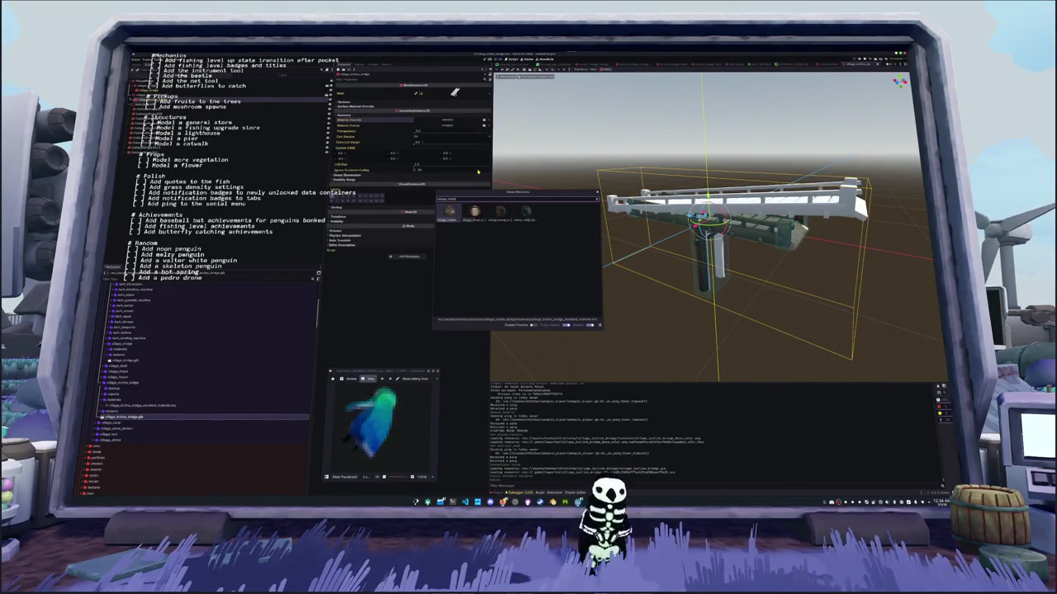
{"action": "key", "text": "Return"}
{"action": "key", "text": "ctrl+s"}
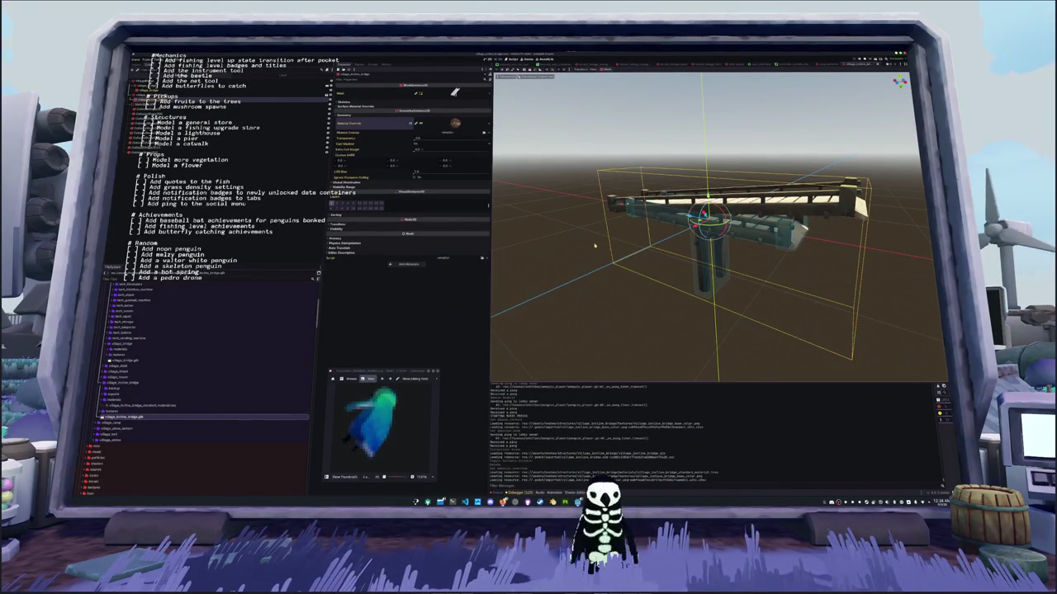
{"action": "left_click", "coordinate": [595, 246]}
{"action": "left_click", "coordinate": [663, 225]}
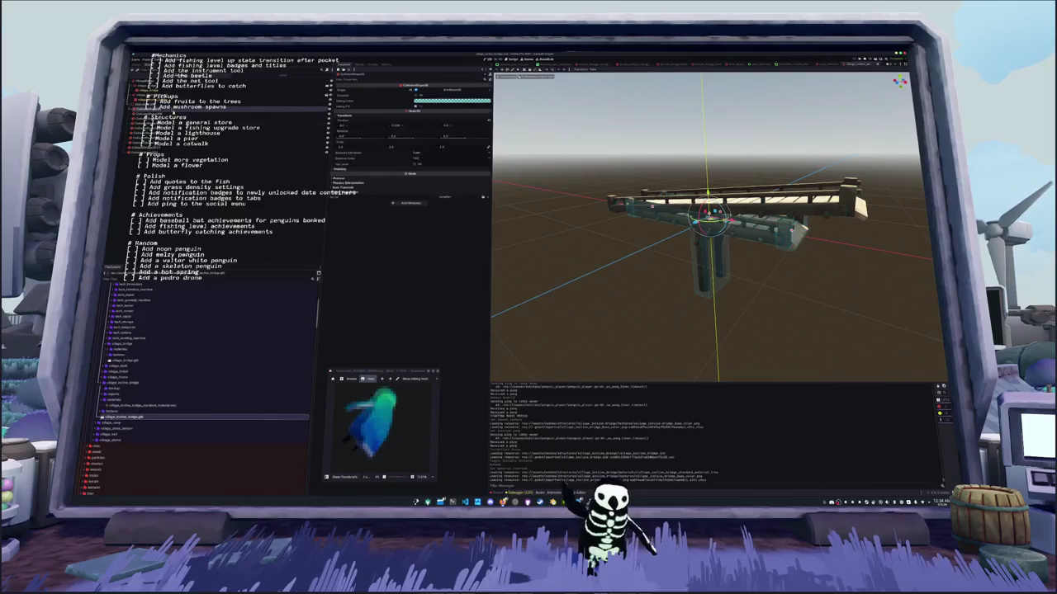
Frame the bridge in side view and delete the duplicate village_bridge2 node
{"action": "key", "text": "f"}
{"action": "key", "text": "KP_1"}
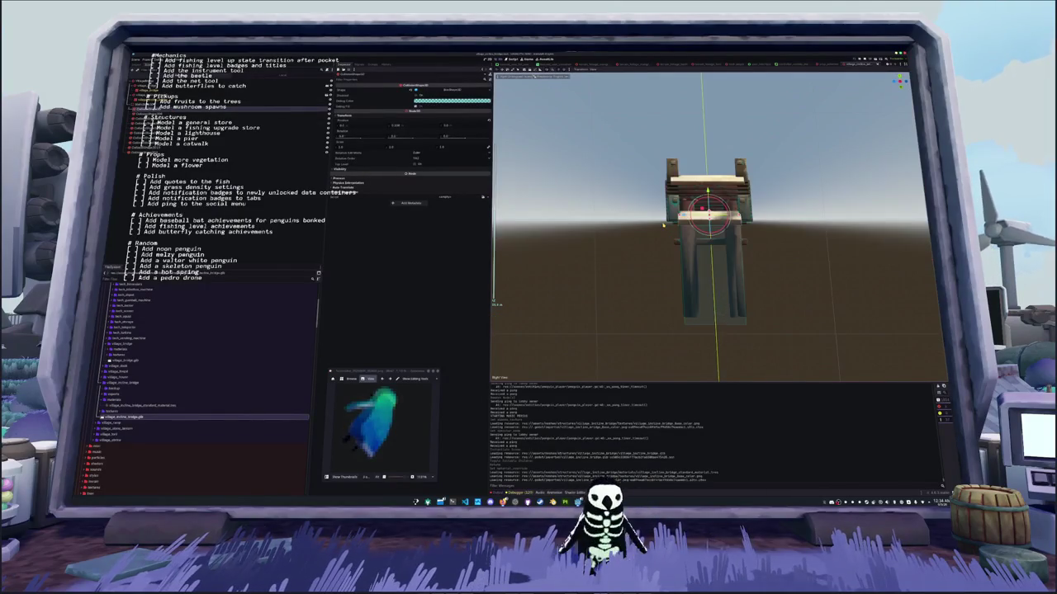
{"action": "key", "text": "KP_3"}
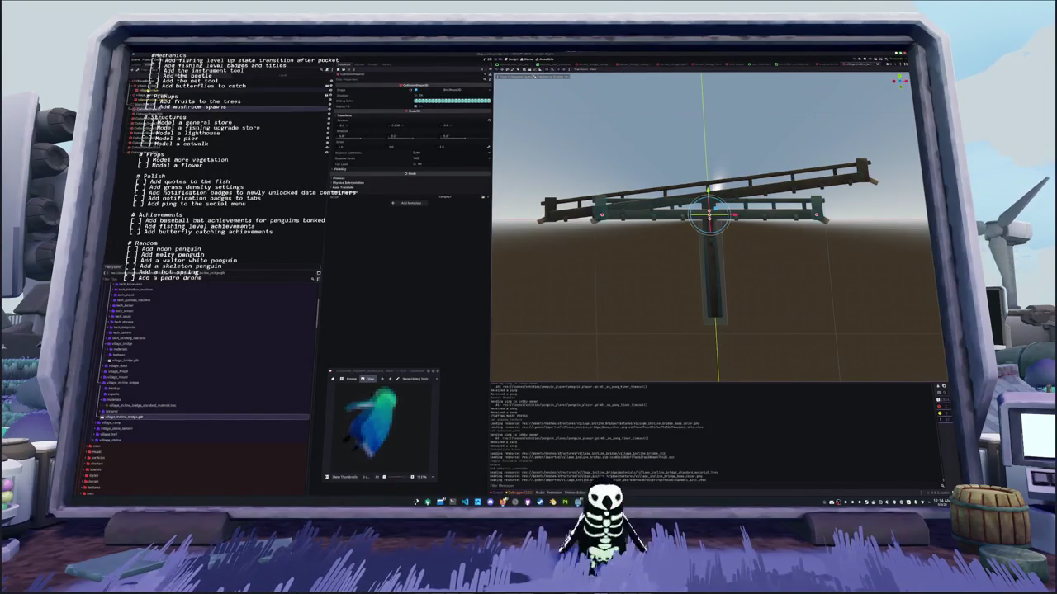
{"action": "left_click", "coordinate": [273, 85]}
{"action": "key", "text": "Delete"}
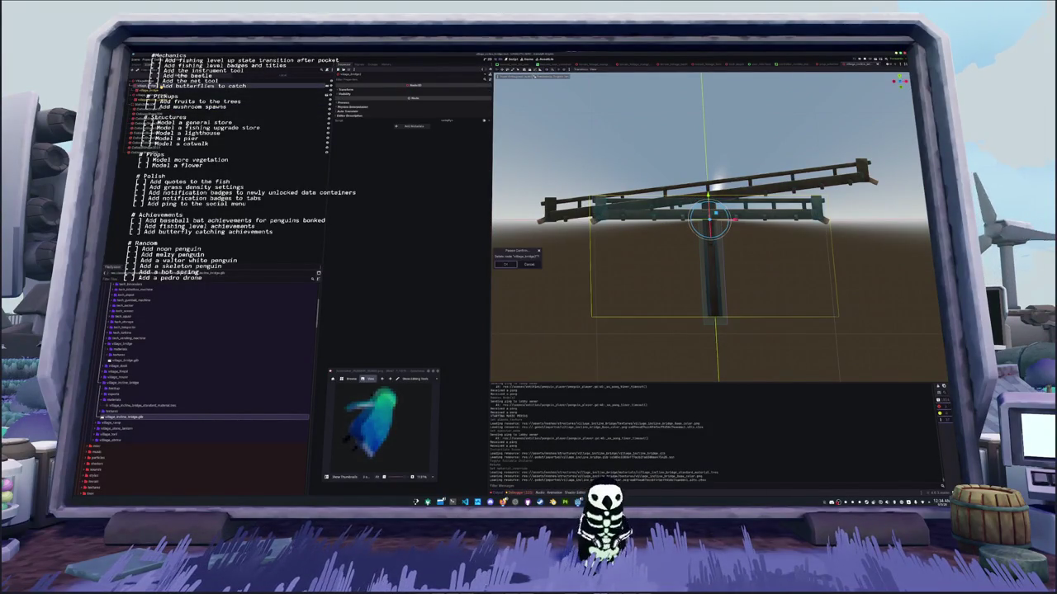
{"action": "key", "text": "Return"}
Tilt the collision box about 11.5°, raise it 1.5 units and stretch it to the bridge end
{"action": "left_click", "coordinate": [273, 101]}
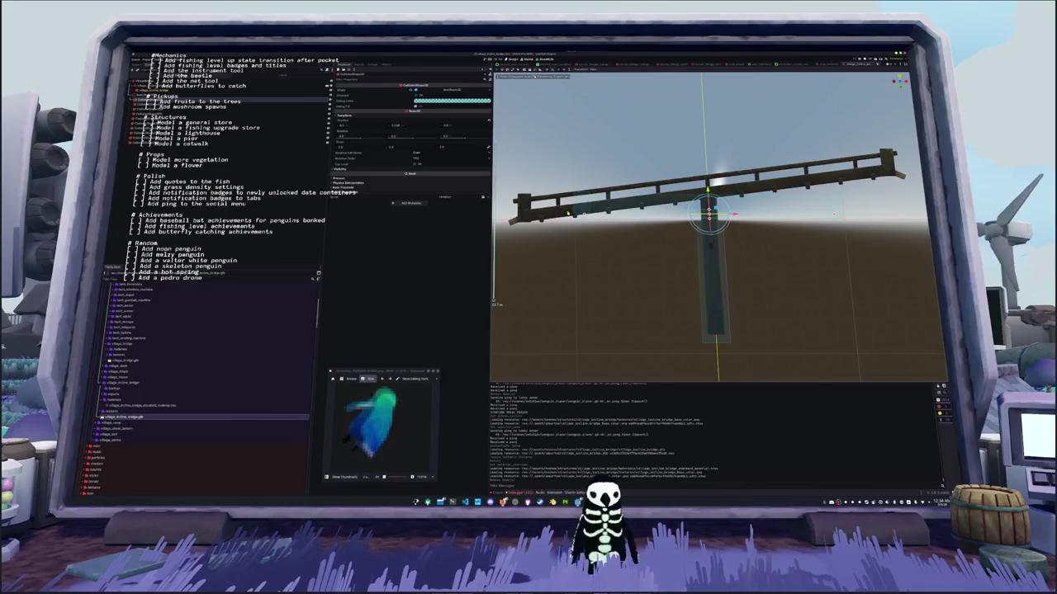
{"action": "mouse_move", "coordinate": [719, 207]}
{"action": "left_mouse_down"}
{"action": "mouse_move", "coordinate": [710, 231]}
{"action": "mouse_move", "coordinate": [727, 204]}
{"action": "left_mouse_up"}
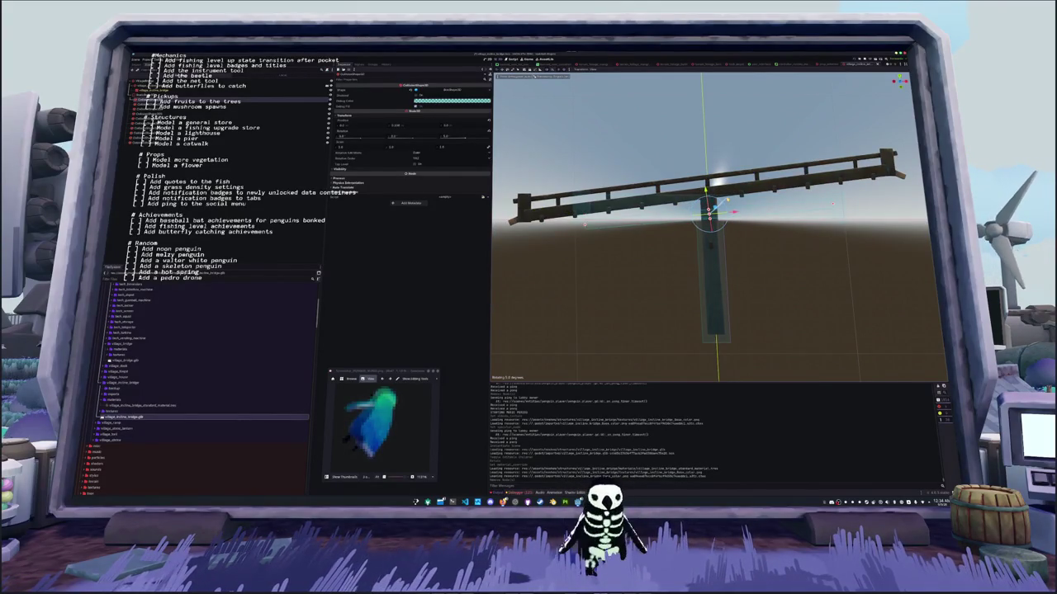
{"action": "mouse_move", "coordinate": [585, 225]}
{"action": "left_mouse_down"}
{"action": "mouse_move", "coordinate": [586, 235]}
{"action": "mouse_move", "coordinate": [584, 223]}
{"action": "left_mouse_up"}
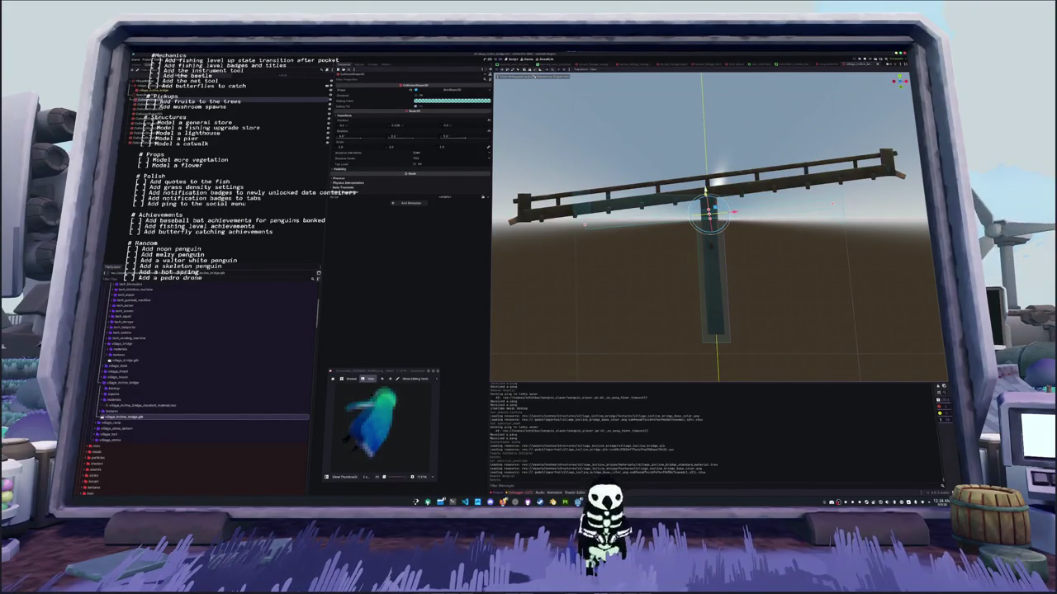
{"action": "left_click_drag", "start_coordinate": [707, 198], "coordinate": [702, 171]}
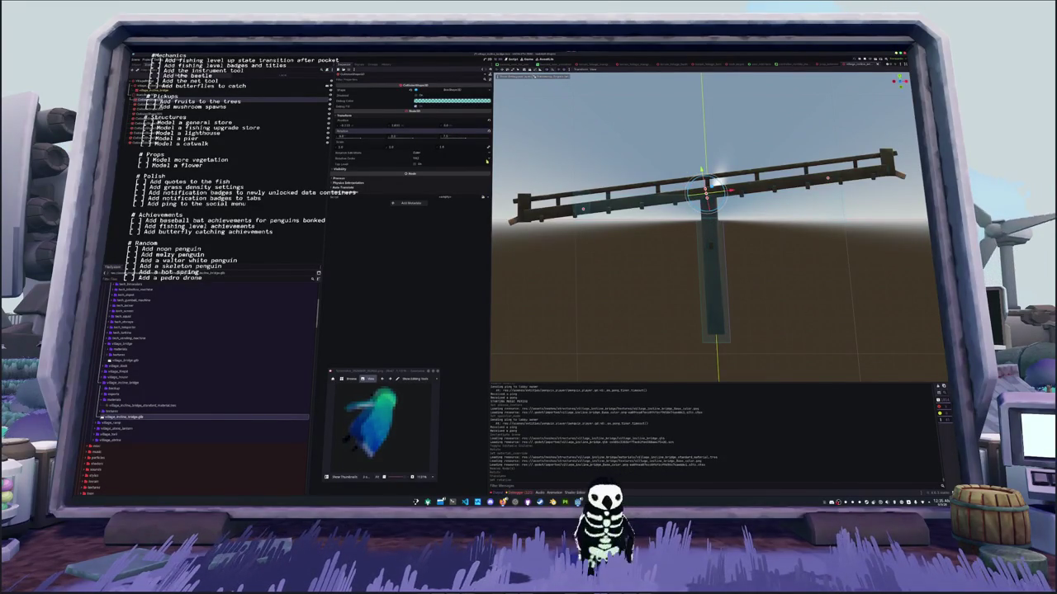
{"action": "left_click_drag", "start_coordinate": [584, 209], "coordinate": [526, 218]}
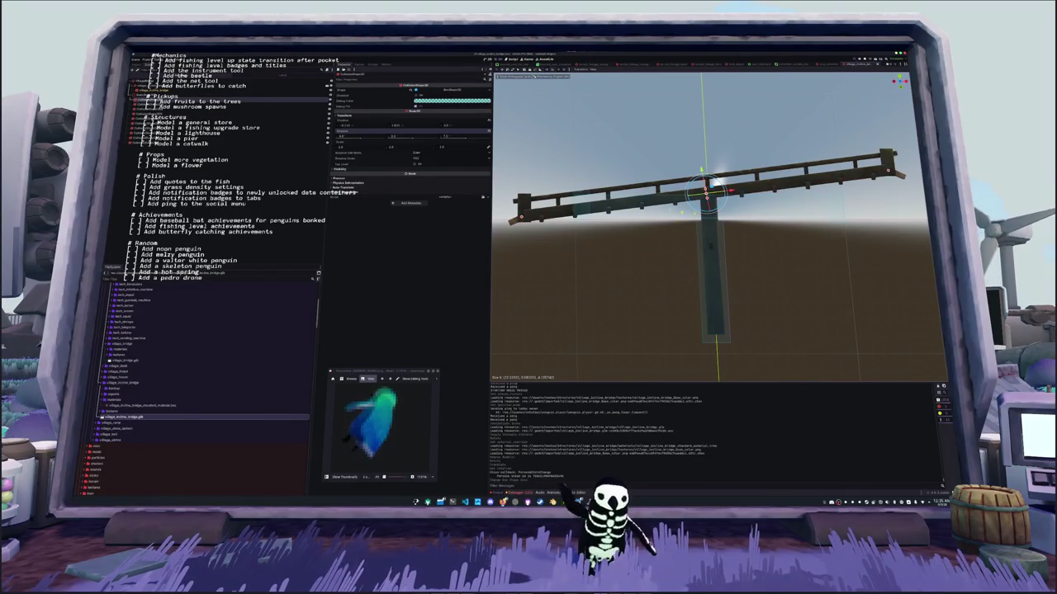
{"action": "mouse_move", "coordinate": [523, 218]}
{"action": "left_mouse_down"}
{"action": "mouse_move", "coordinate": [607, 231]}
{"action": "mouse_move", "coordinate": [496, 301]}
{"action": "left_mouse_up"}
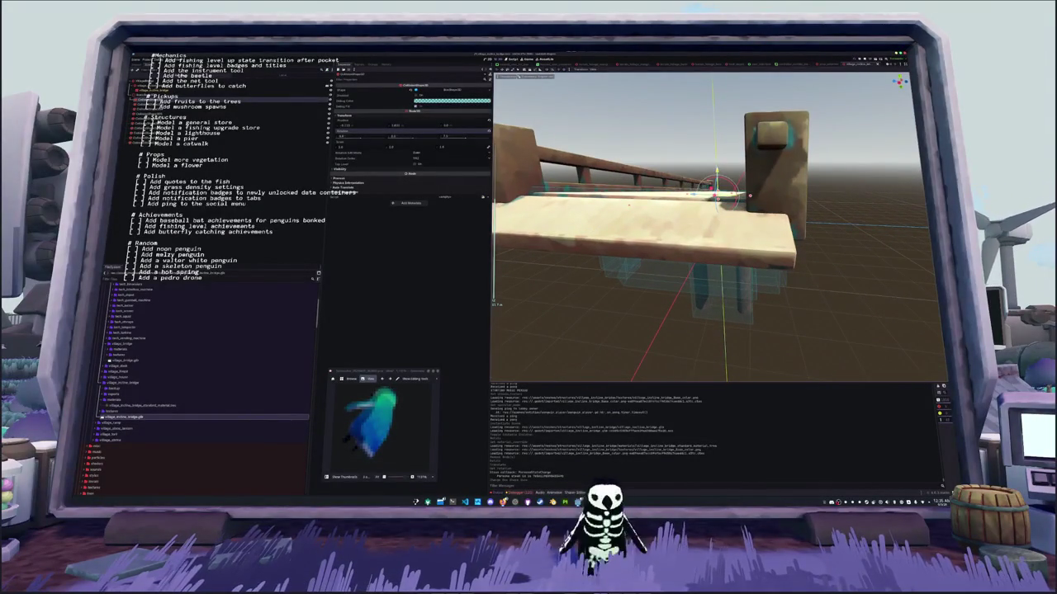
Move the collision box along Y, check it in side and front views, and save
{"action": "key", "text": "g"}
{"action": "key", "text": "y"}
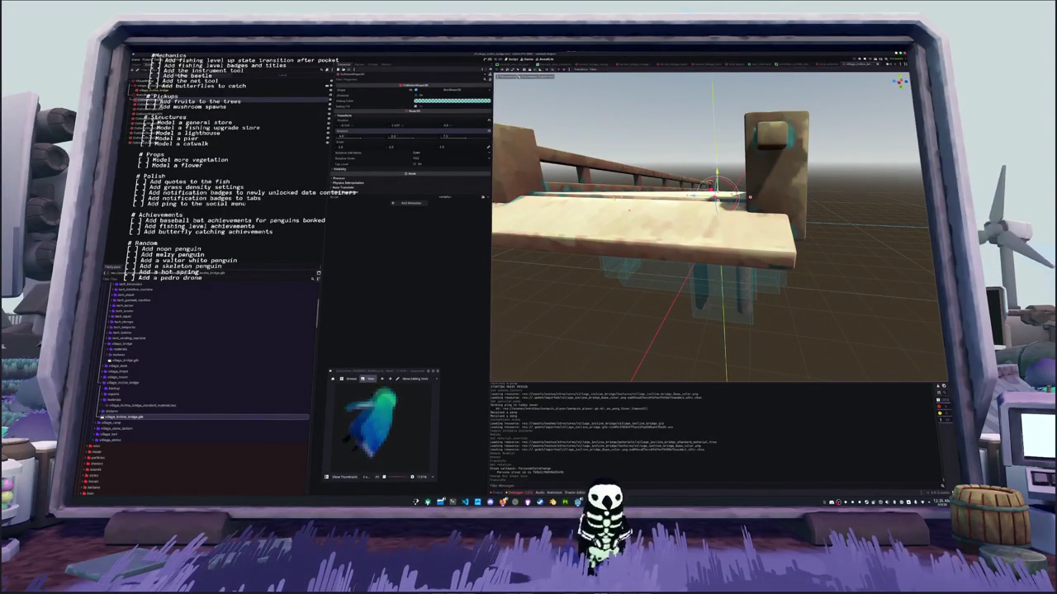
{"action": "left_click_drag", "start_coordinate": [710, 231], "coordinate": [636, 244]}
{"action": "left_click_drag", "start_coordinate": [657, 199], "coordinate": [610, 247]}
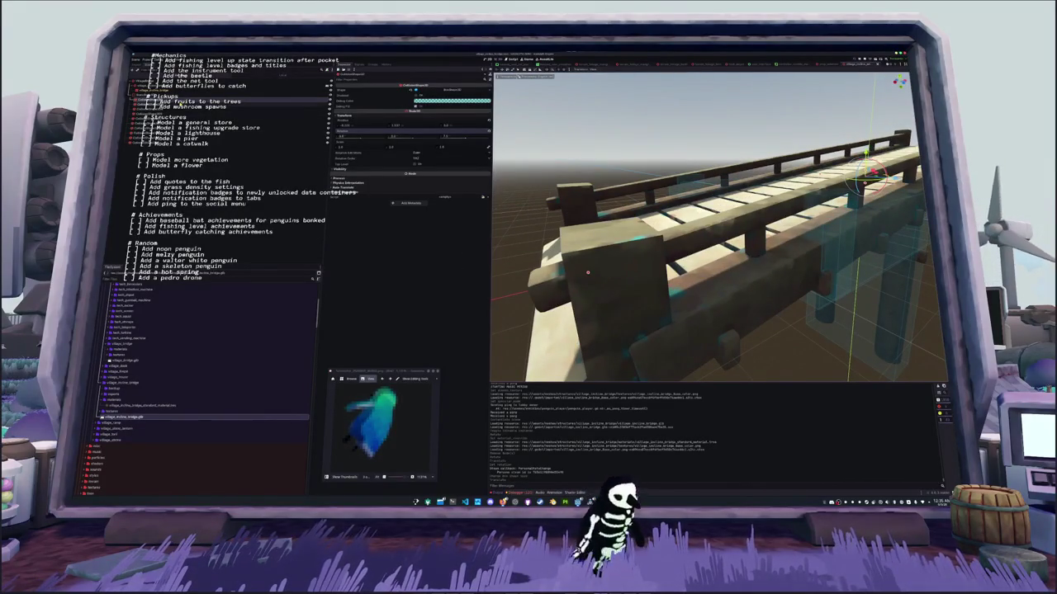
{"action": "key", "text": "KP_3"}
{"action": "key", "text": "KP_1"}
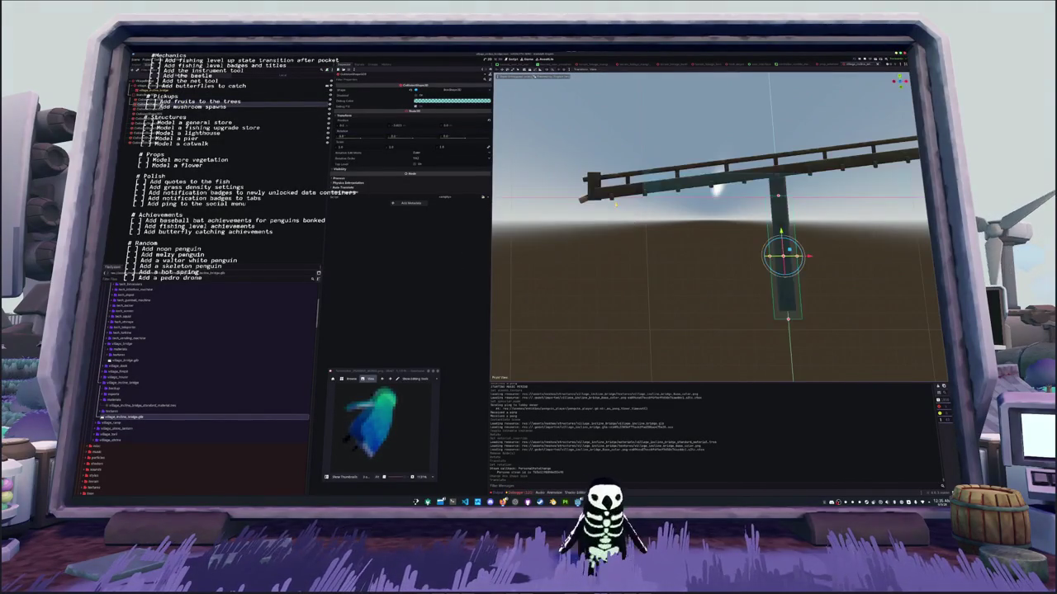
{"action": "mouse_move", "coordinate": [664, 233]}
{"action": "left_mouse_down"}
{"action": "mouse_move", "coordinate": [685, 226]}
{"action": "mouse_move", "coordinate": [684, 208]}
{"action": "left_mouse_up"}
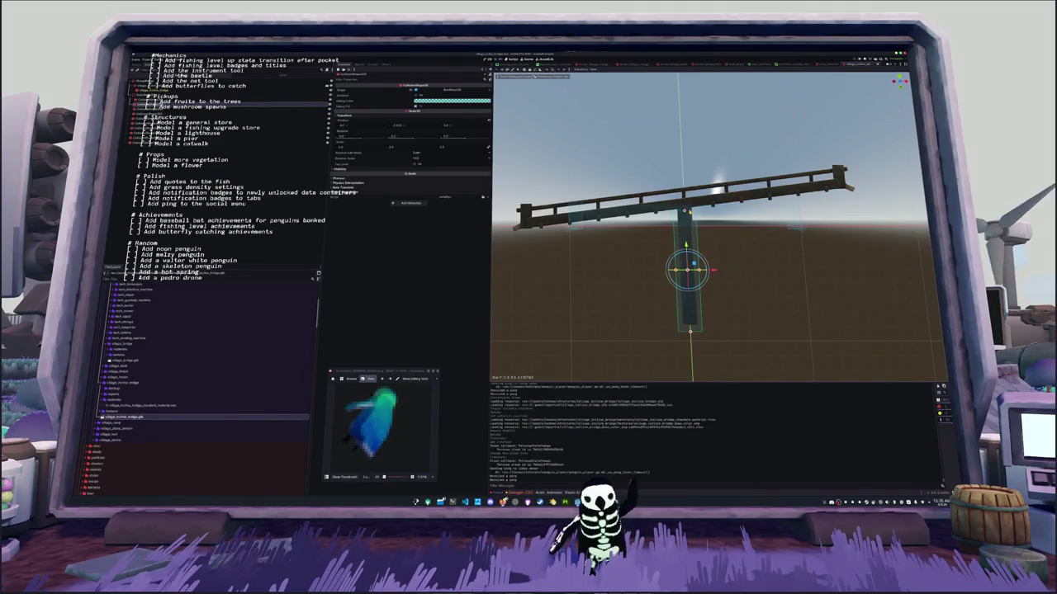
{"action": "key", "text": "ctrl+s"}
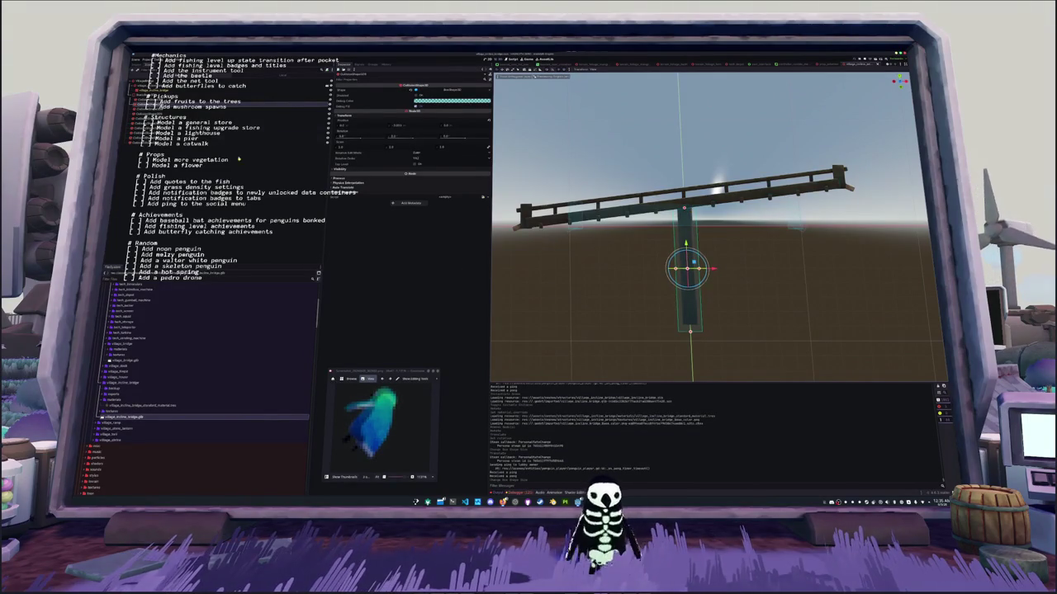
Select the rail end block and nudge it into place on the bridge
{"action": "left_click", "coordinate": [628, 233]}
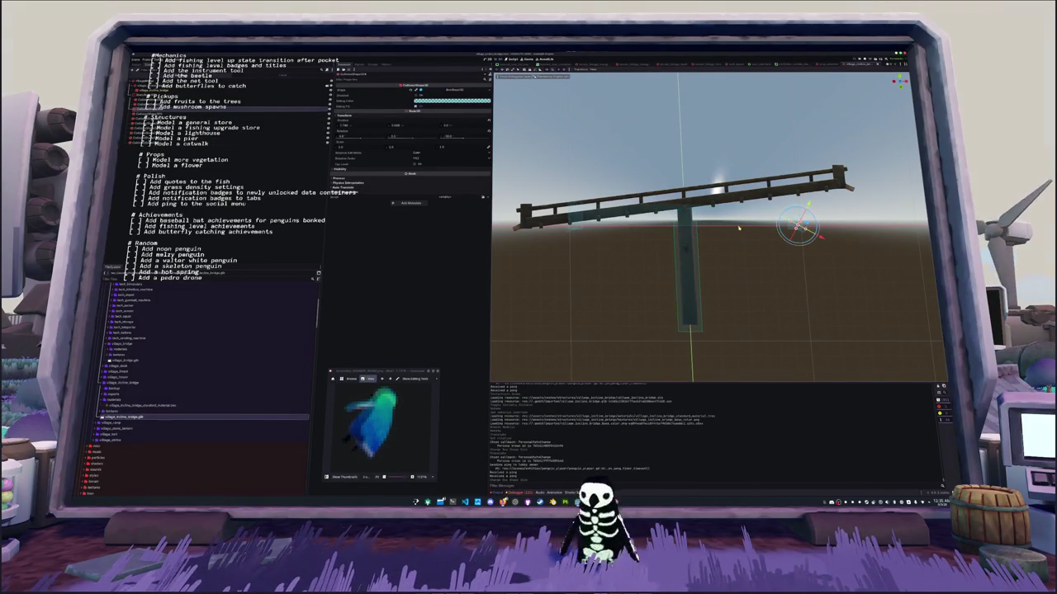
{"action": "mouse_move", "coordinate": [739, 228]}
{"action": "left_mouse_down"}
{"action": "mouse_move", "coordinate": [673, 257]}
{"action": "mouse_move", "coordinate": [749, 179]}
{"action": "mouse_move", "coordinate": [835, 184]}
{"action": "left_mouse_up"}
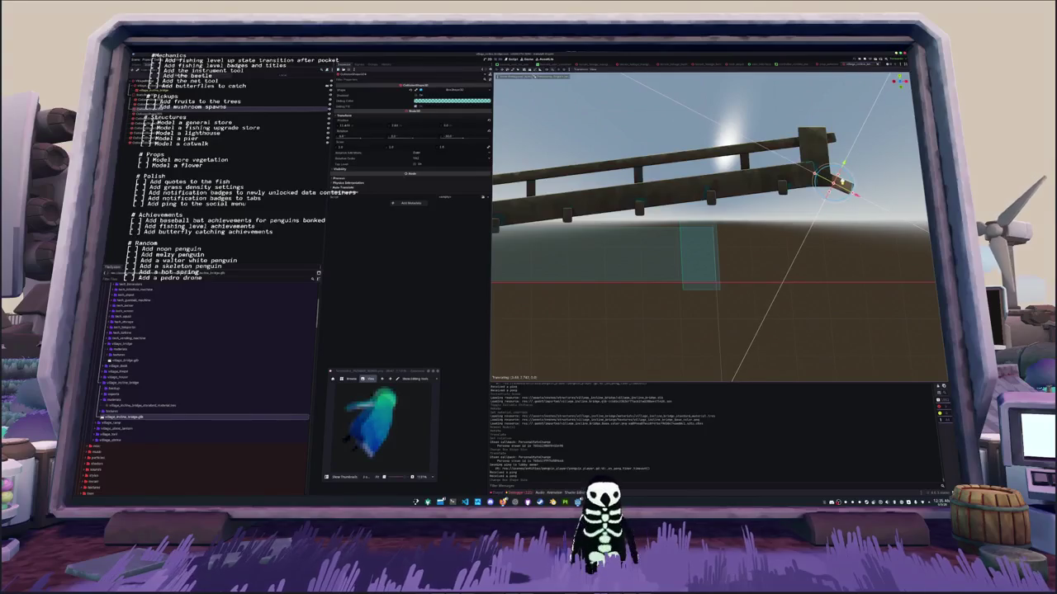
{"action": "key", "text": "w"}
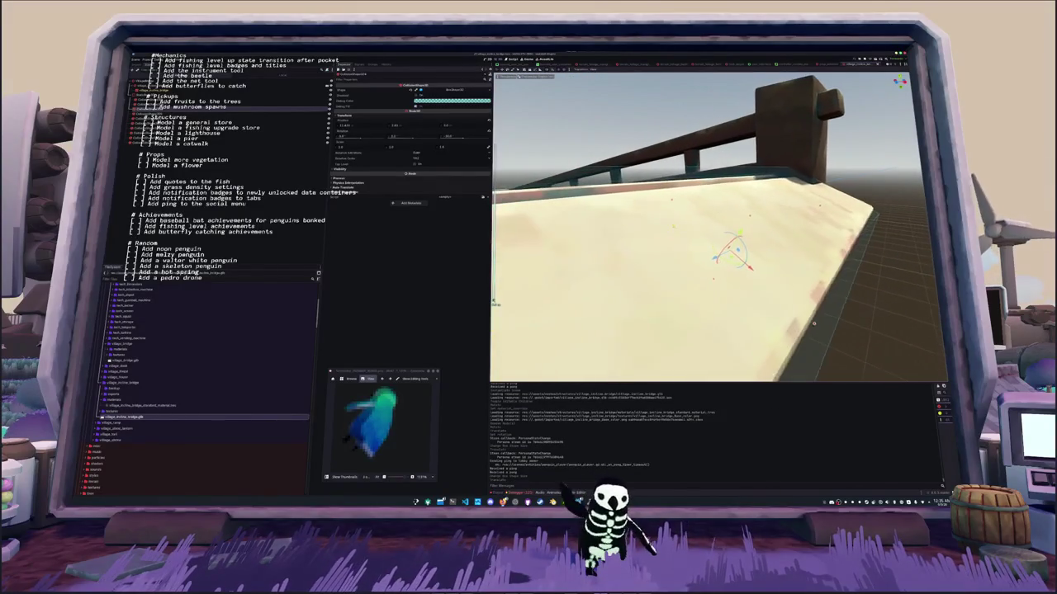
{"action": "mouse_move", "coordinate": [745, 245]}
{"action": "left_mouse_down"}
{"action": "mouse_move", "coordinate": [738, 257]}
{"action": "mouse_move", "coordinate": [768, 216]}
{"action": "mouse_move", "coordinate": [770, 273]}
{"action": "left_mouse_up"}
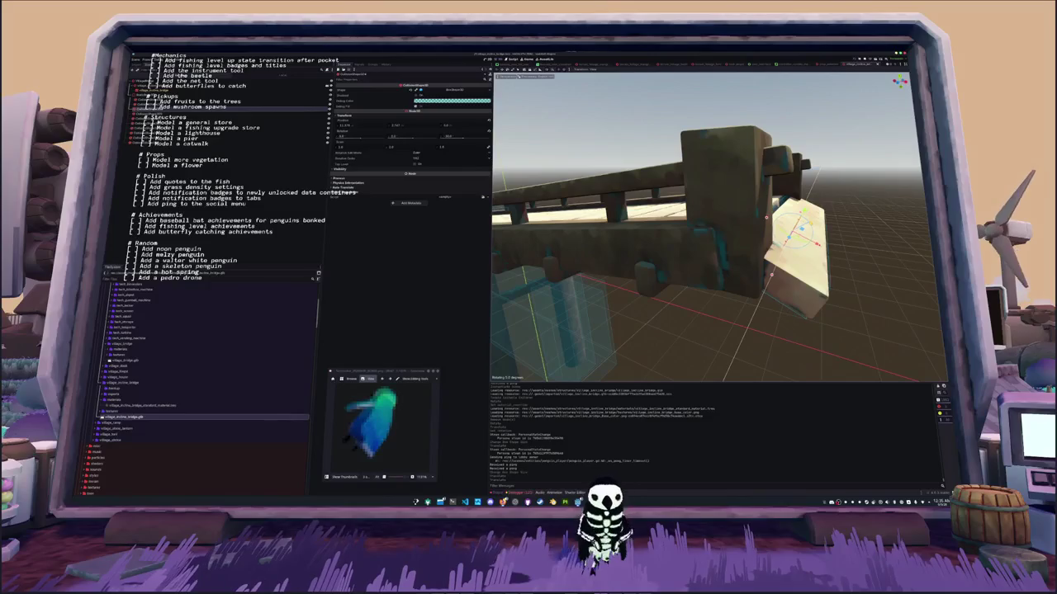
{"action": "mouse_move", "coordinate": [766, 217]}
{"action": "left_mouse_down"}
{"action": "mouse_move", "coordinate": [732, 221]}
{"action": "mouse_move", "coordinate": [752, 212]}
{"action": "mouse_move", "coordinate": [752, 269]}
{"action": "mouse_move", "coordinate": [792, 241]}
{"action": "left_mouse_up"}
Reposition the rail end block, tilt it about 5 degrees, and check the bridge's opposite side
{"action": "key", "text": "g"}
{"action": "key", "text": "r"}
{"action": "key", "text": "g"}
{"action": "scroll", "coordinate": [799, 198], "scroll_direction": "down", "scroll_amount": 5}
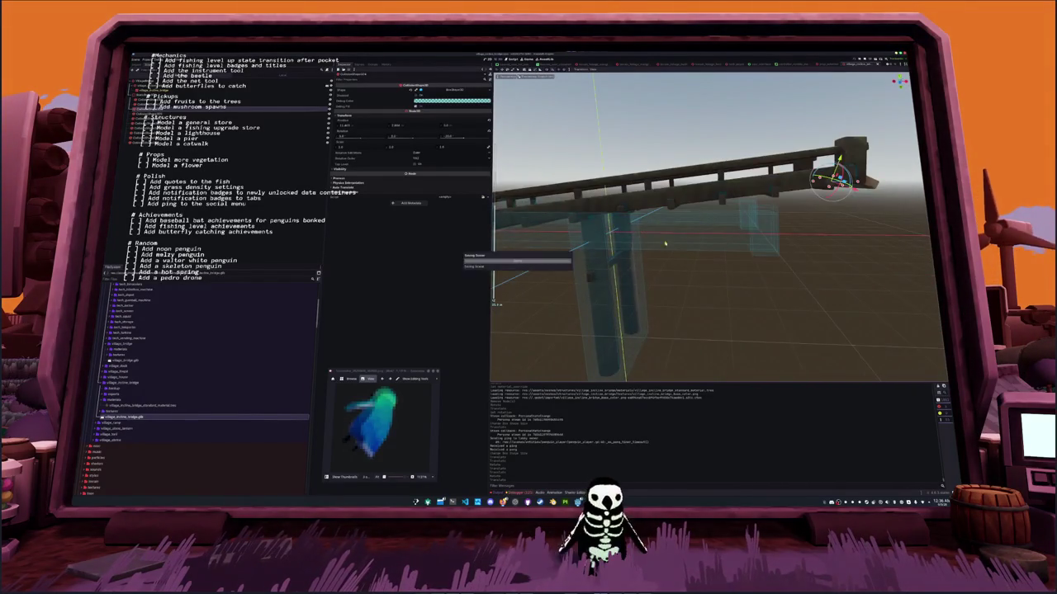
{"action": "mouse_move", "coordinate": [664, 243]}
{"action": "left_mouse_down"}
{"action": "mouse_move", "coordinate": [721, 239]}
{"action": "mouse_move", "coordinate": [466, 209]}
{"action": "left_mouse_up"}
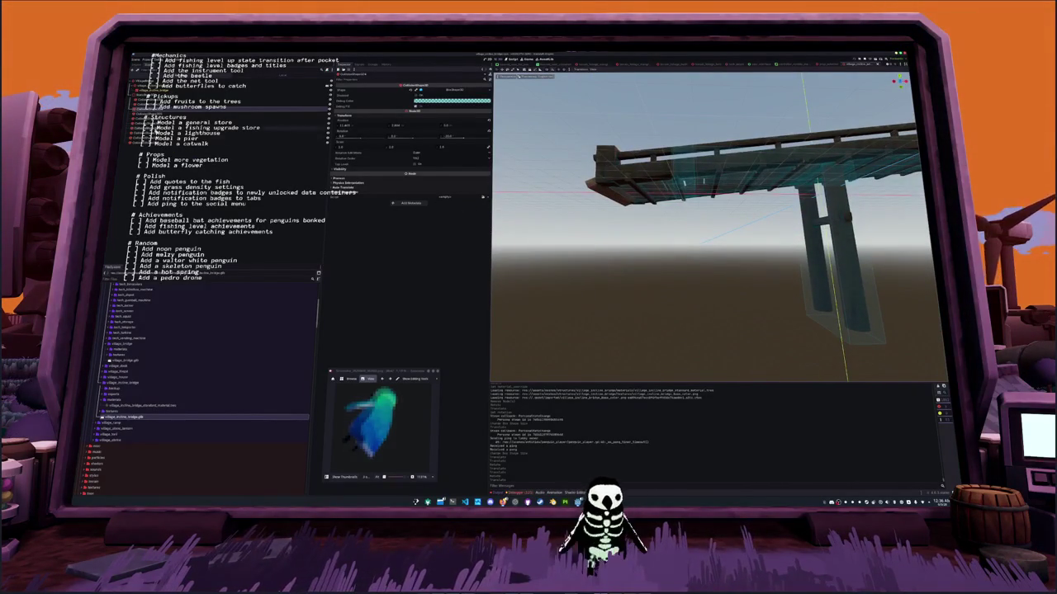
Select the bridge beam and stretch its collision box along X to cover the deck
{"action": "left_click", "coordinate": [866, 361]}
{"action": "key", "text": "KP_3"}
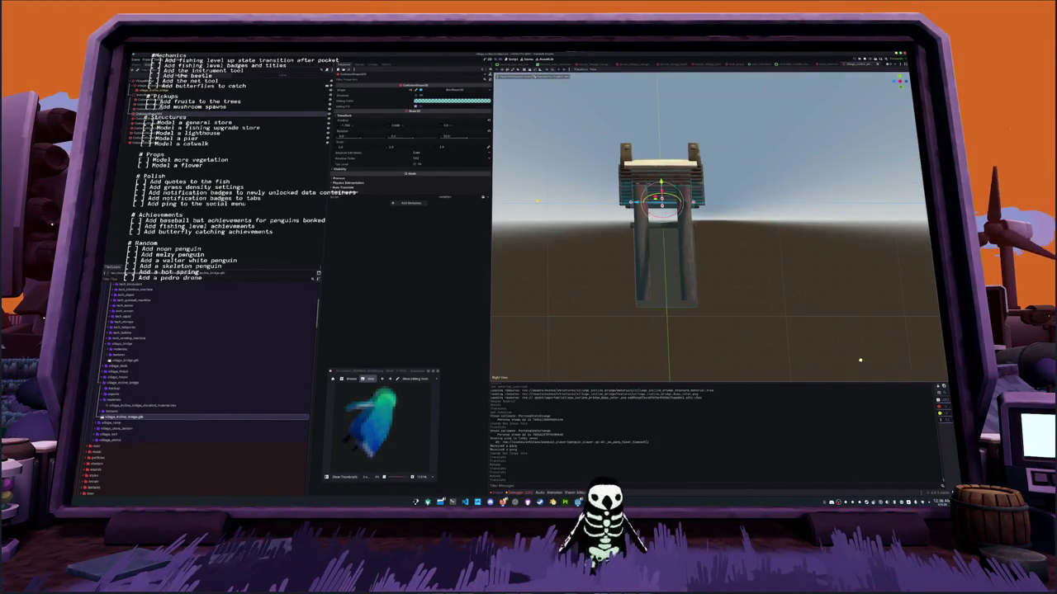
{"action": "mouse_move", "coordinate": [856, 360]}
{"action": "left_mouse_down"}
{"action": "mouse_move", "coordinate": [848, 373]}
{"action": "mouse_move", "coordinate": [872, 365]}
{"action": "mouse_move", "coordinate": [889, 314]}
{"action": "left_mouse_up"}
{"action": "scroll", "coordinate": [868, 365], "scroll_direction": "up", "scroll_amount": 3}
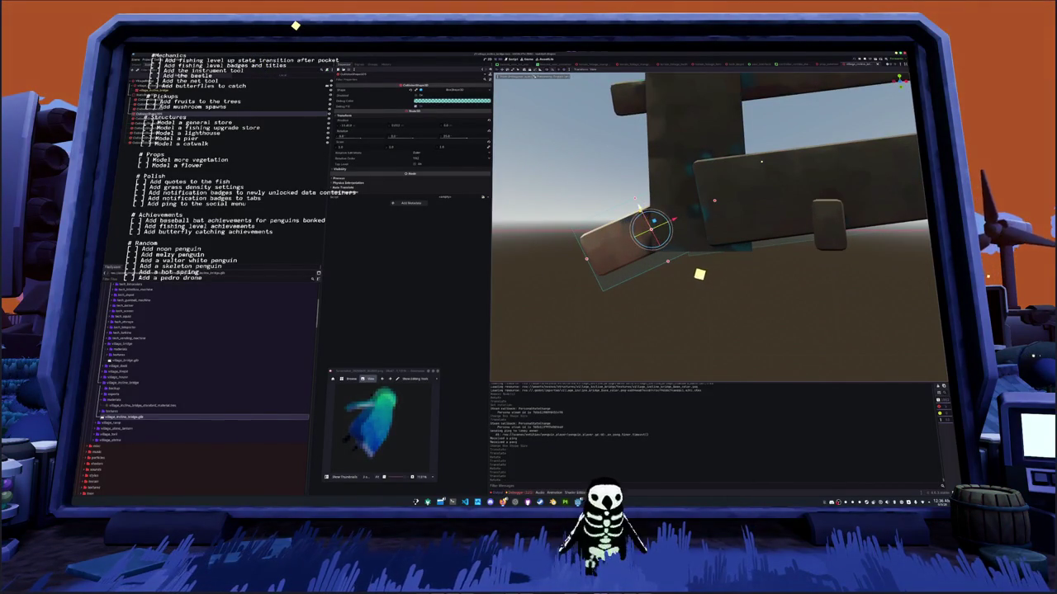
{"action": "key", "text": "g"}
{"action": "mouse_move", "coordinate": [643, 217]}
{"action": "left_mouse_down"}
{"action": "mouse_move", "coordinate": [619, 244]}
{"action": "mouse_move", "coordinate": [660, 281]}
{"action": "mouse_move", "coordinate": [588, 298]}
{"action": "mouse_move", "coordinate": [510, 278]}
{"action": "left_mouse_up"}
{"action": "left_click_drag", "start_coordinate": [696, 268], "coordinate": [710, 261]}
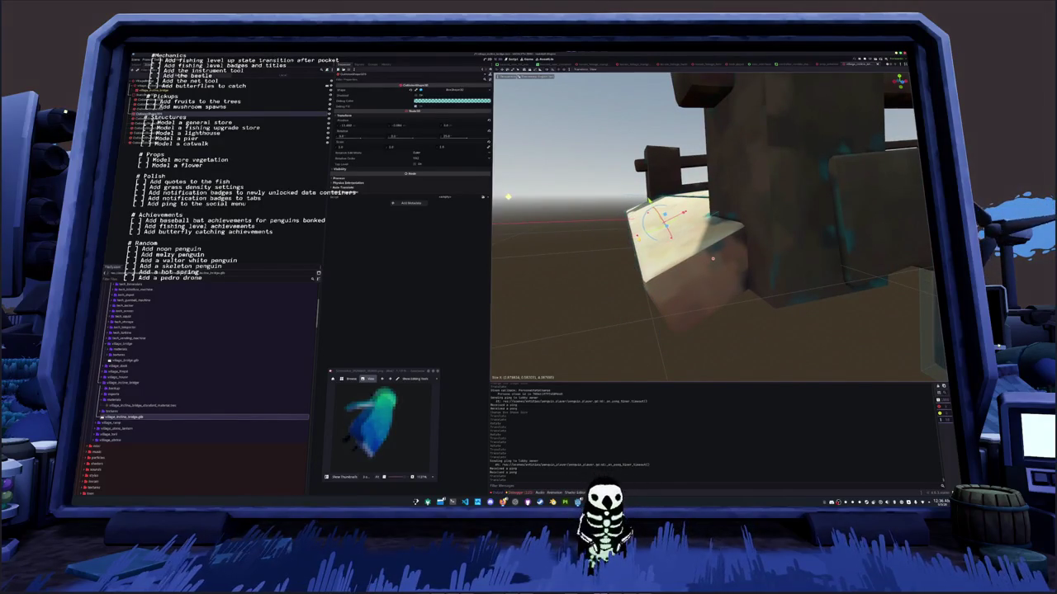
{"action": "key", "text": "f"}
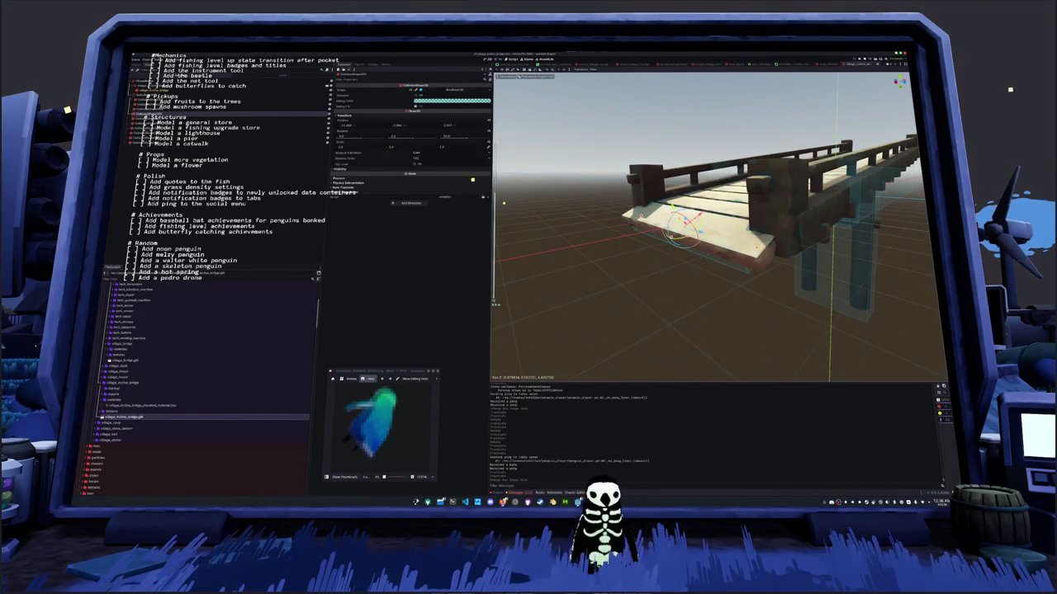
{"action": "left_click_drag", "start_coordinate": [504, 202], "coordinate": [498, 211]}
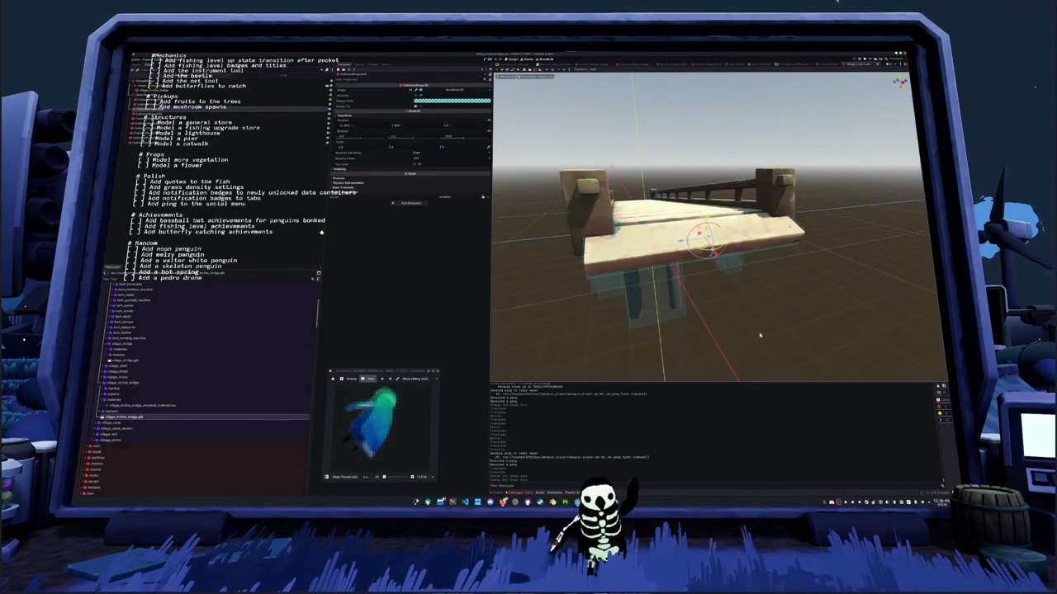
Select another bridge piece and slide it 2.3 units along X
{"action": "left_click", "coordinate": [328, 235]}
{"action": "left_click", "coordinate": [335, 237]}
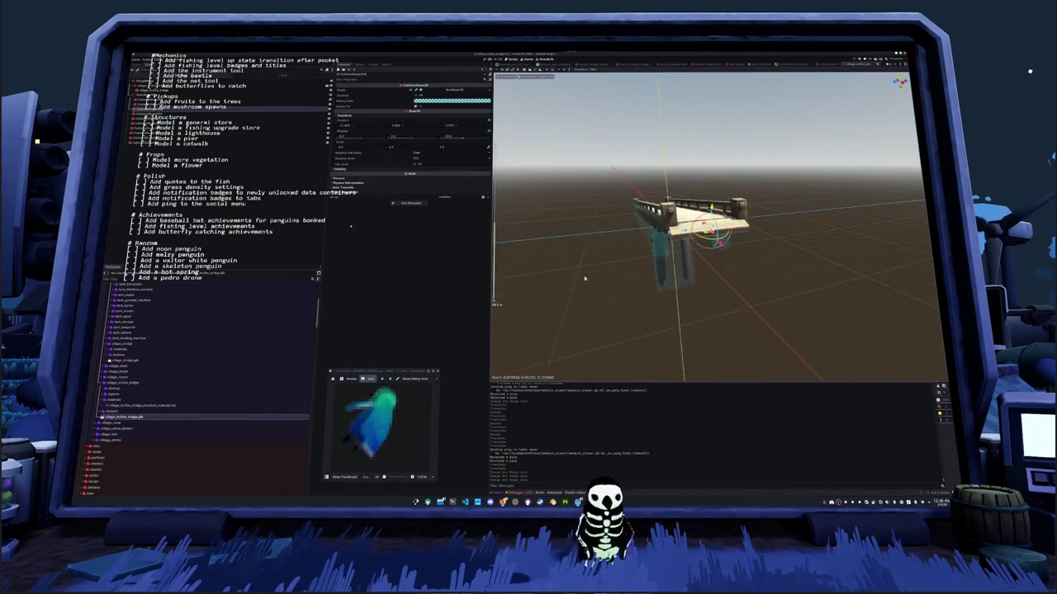
{"action": "key", "text": "f"}
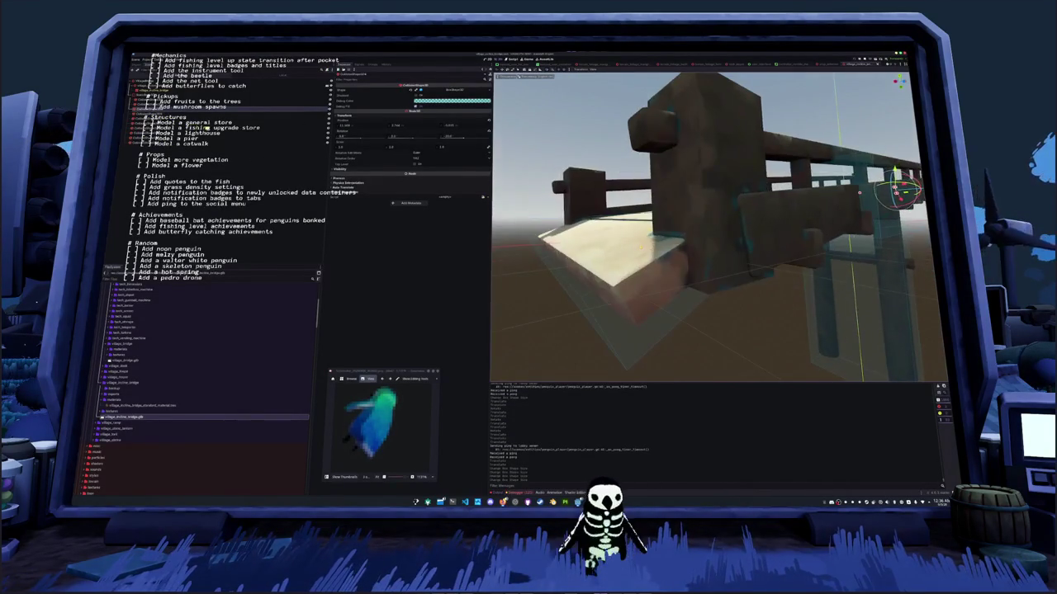
{"action": "scroll", "coordinate": [718, 227], "scroll_direction": "down", "scroll_amount": 5}
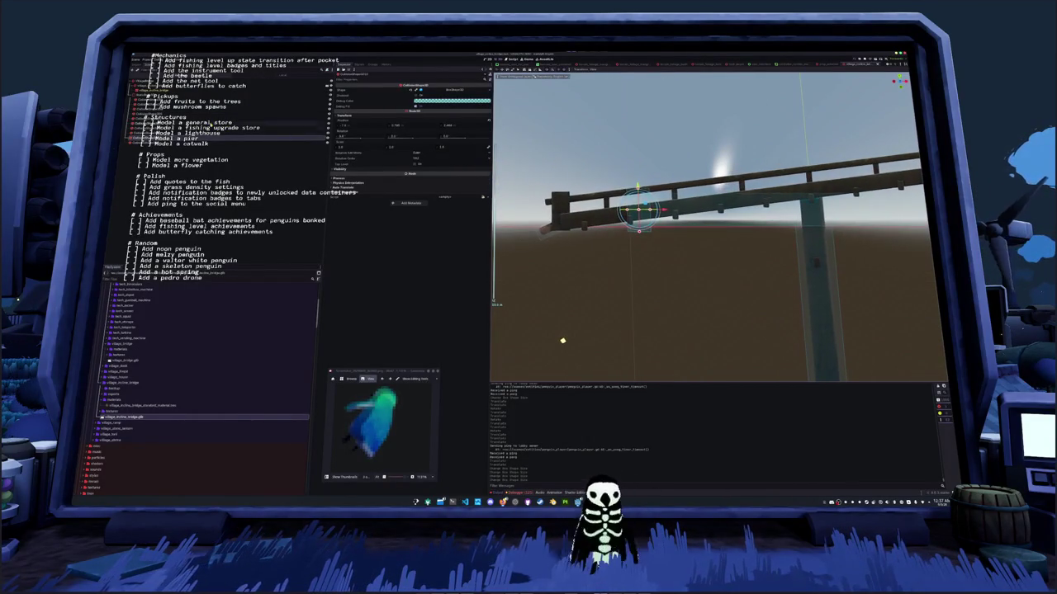
{"action": "double_click", "coordinate": [119, 146]}
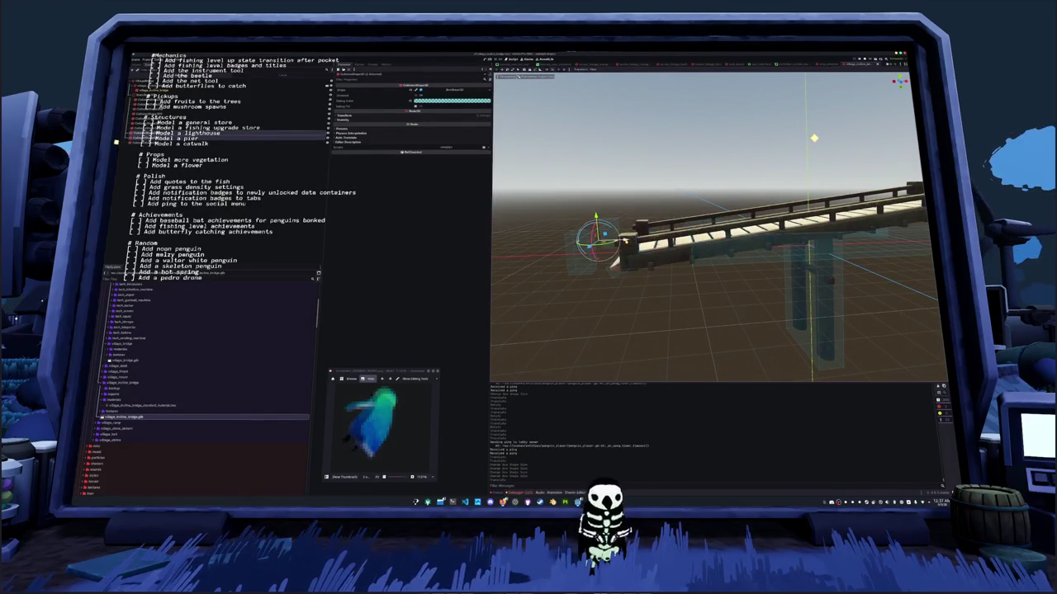
{"action": "key", "text": "KP_3"}
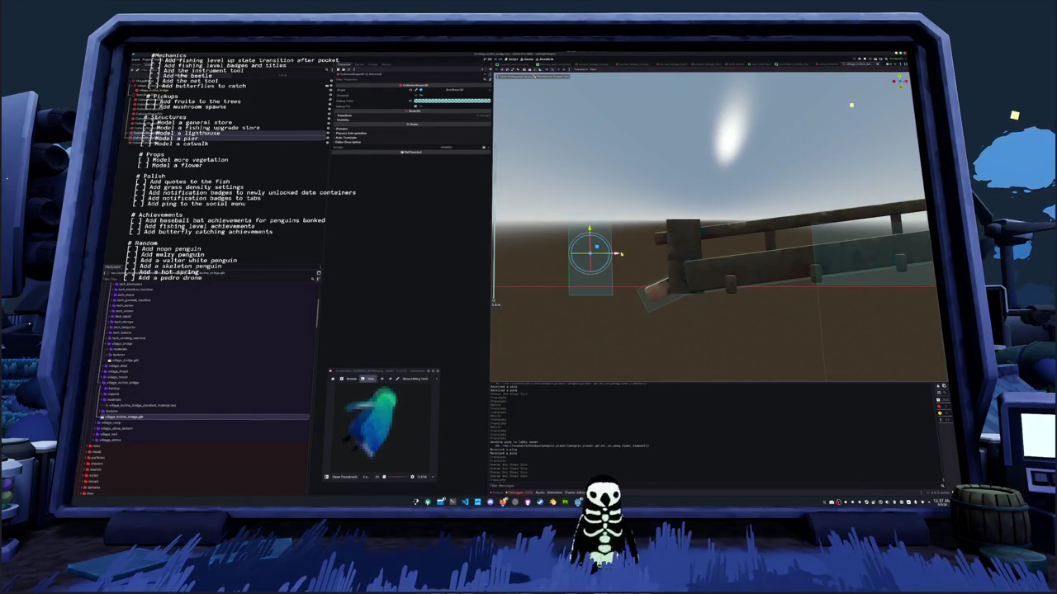
{"action": "mouse_move", "coordinate": [621, 254]}
{"action": "left_mouse_down"}
{"action": "mouse_move", "coordinate": [719, 256]}
{"action": "mouse_move", "coordinate": [684, 233]}
{"action": "mouse_move", "coordinate": [753, 241]}
{"action": "mouse_move", "coordinate": [707, 271]}
{"action": "mouse_move", "coordinate": [726, 303]}
{"action": "left_mouse_up"}
Raise the post up to the beam end and confirm its new position
{"action": "key", "text": "f"}
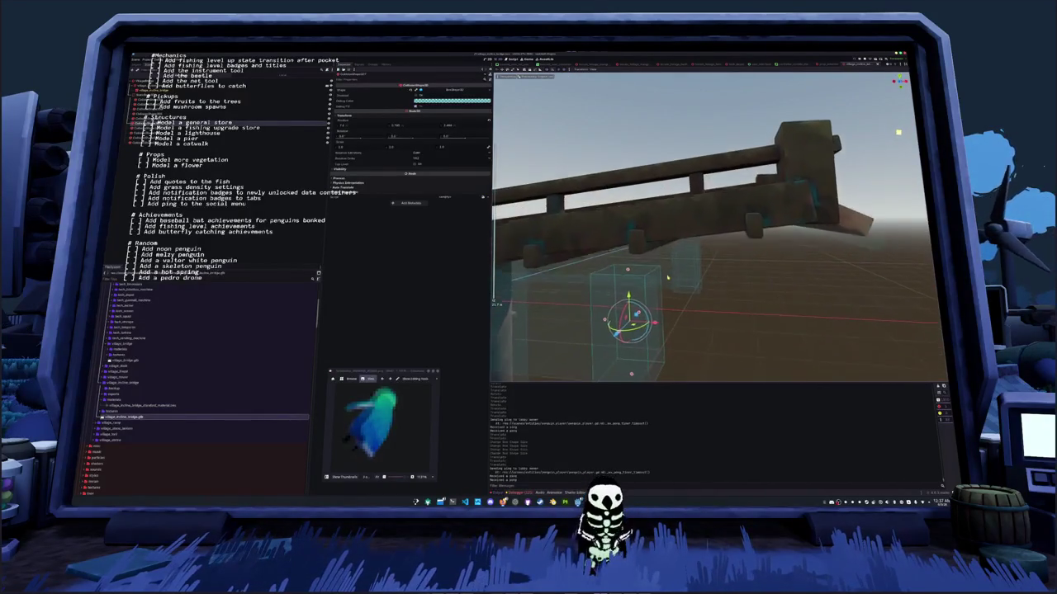
{"action": "key", "text": "KP_3"}
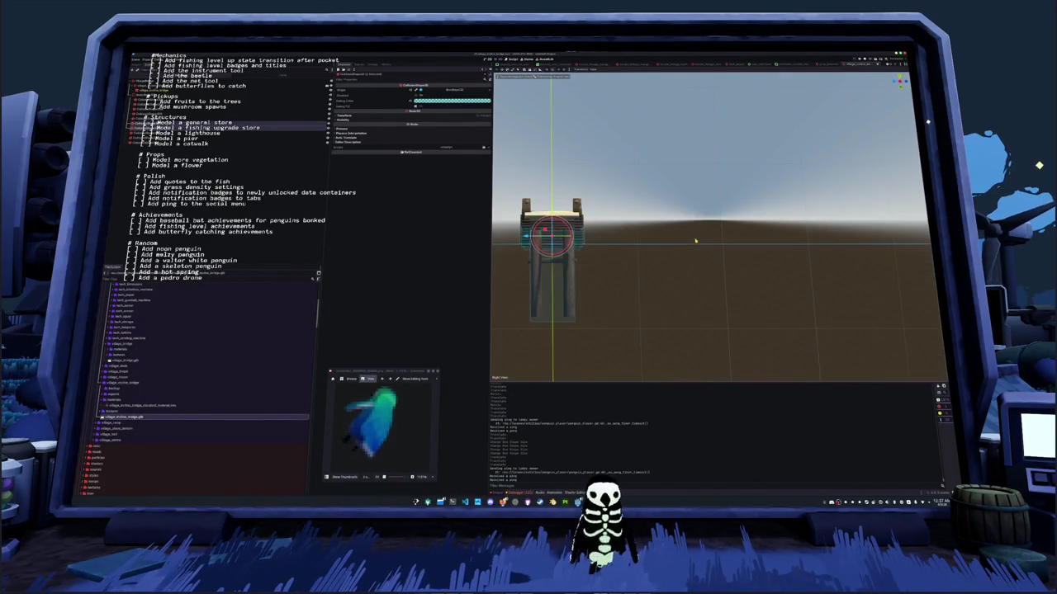
{"action": "left_click_drag", "start_coordinate": [695, 240], "coordinate": [742, 171]}
{"action": "mouse_move", "coordinate": [649, 262]}
{"action": "left_mouse_down"}
{"action": "mouse_move", "coordinate": [731, 170]}
{"action": "mouse_move", "coordinate": [741, 173]}
{"action": "left_mouse_up"}
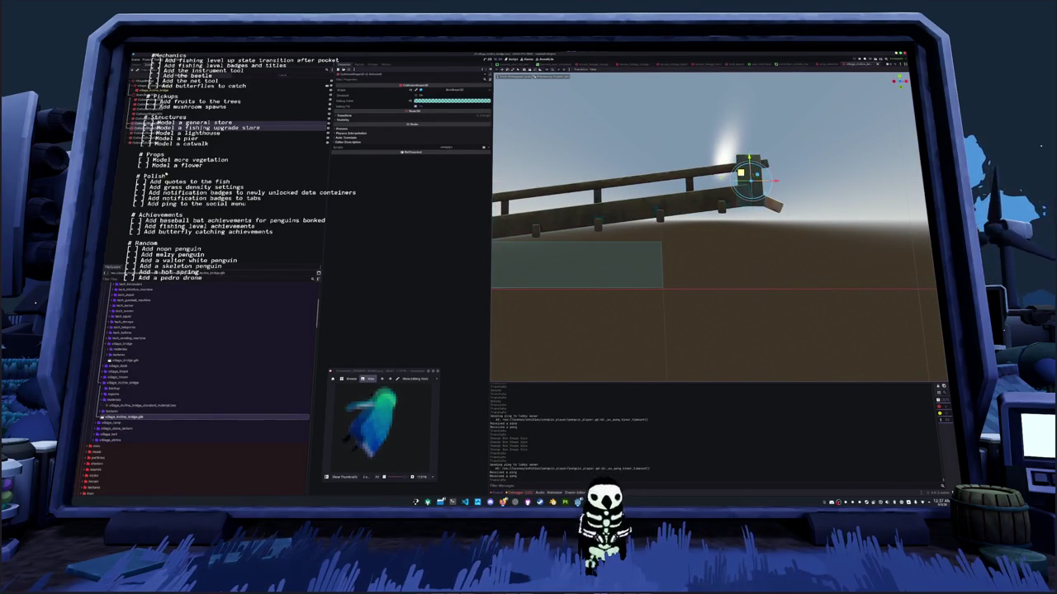
{"action": "key", "text": "f"}
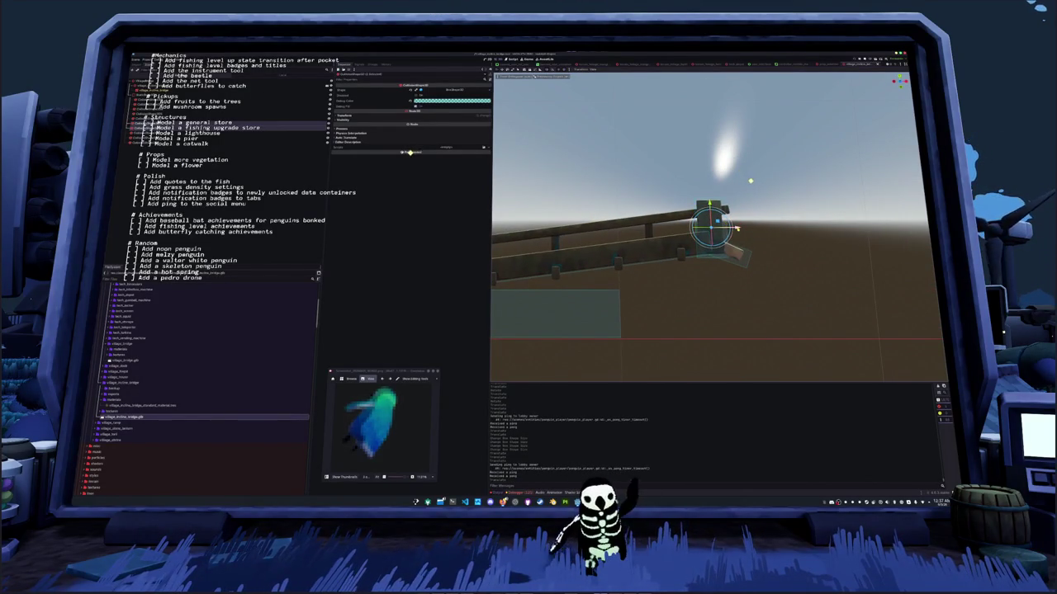
{"action": "key", "text": "g"}
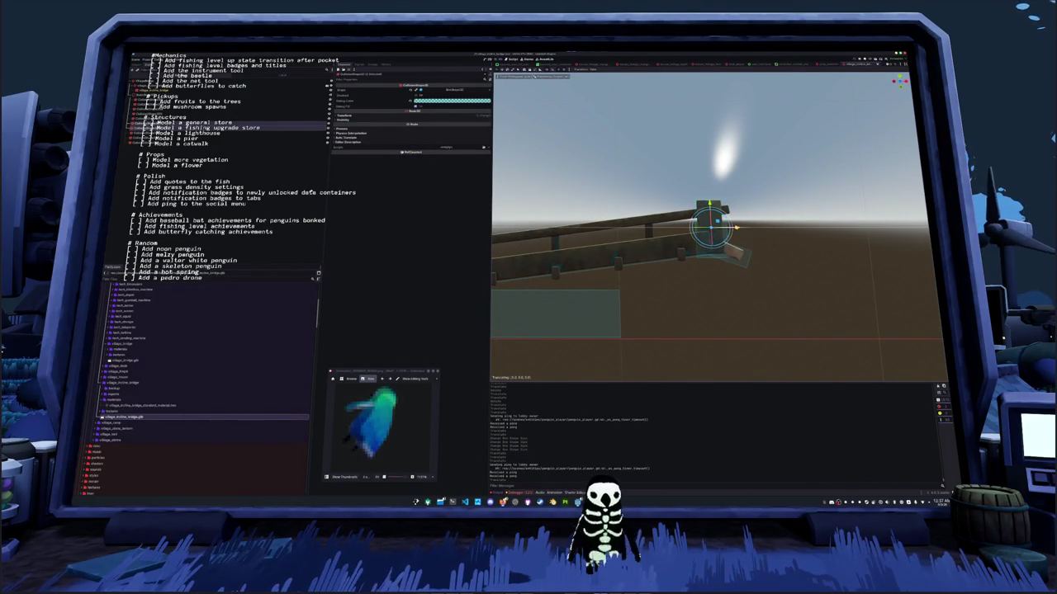
{"action": "left_click", "coordinate": [674, 255]}
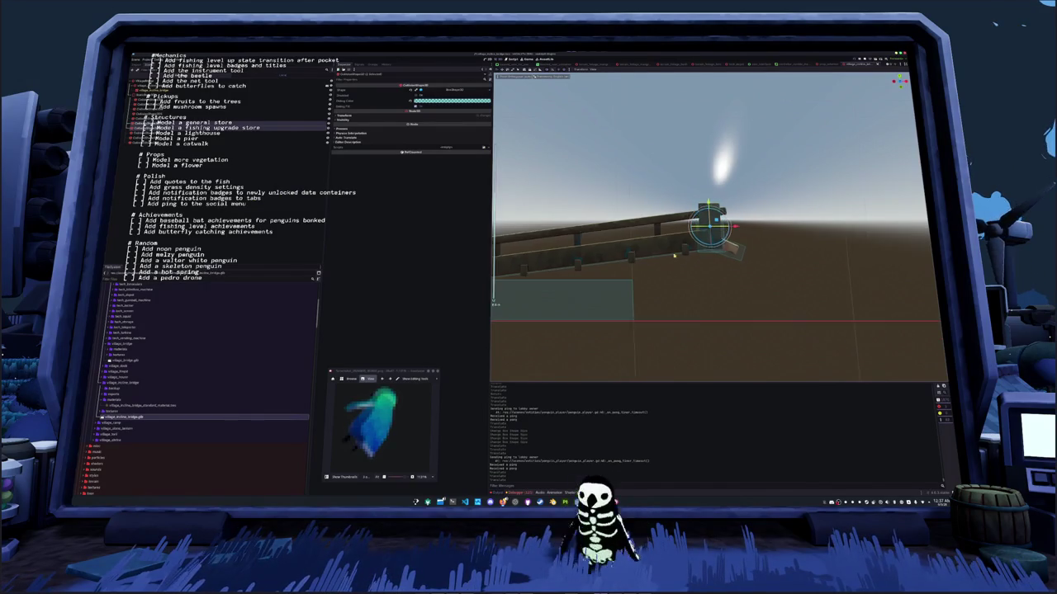
Select the supporting posts and check their alignment in side and front views
{"action": "left_click", "coordinate": [660, 289]}
{"action": "mouse_move", "coordinate": [682, 303]}
{"action": "left_mouse_down"}
{"action": "mouse_move", "coordinate": [622, 278]}
{"action": "mouse_move", "coordinate": [657, 289]}
{"action": "left_mouse_up"}
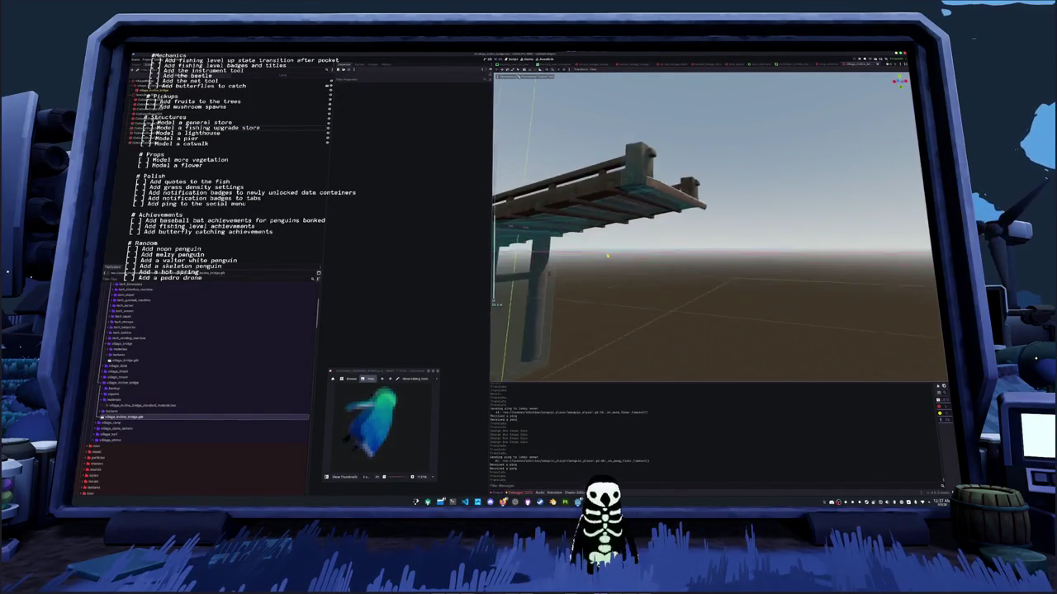
{"action": "left_click", "coordinate": [655, 262]}
{"action": "left_click_drag", "start_coordinate": [654, 262], "coordinate": [611, 283]}
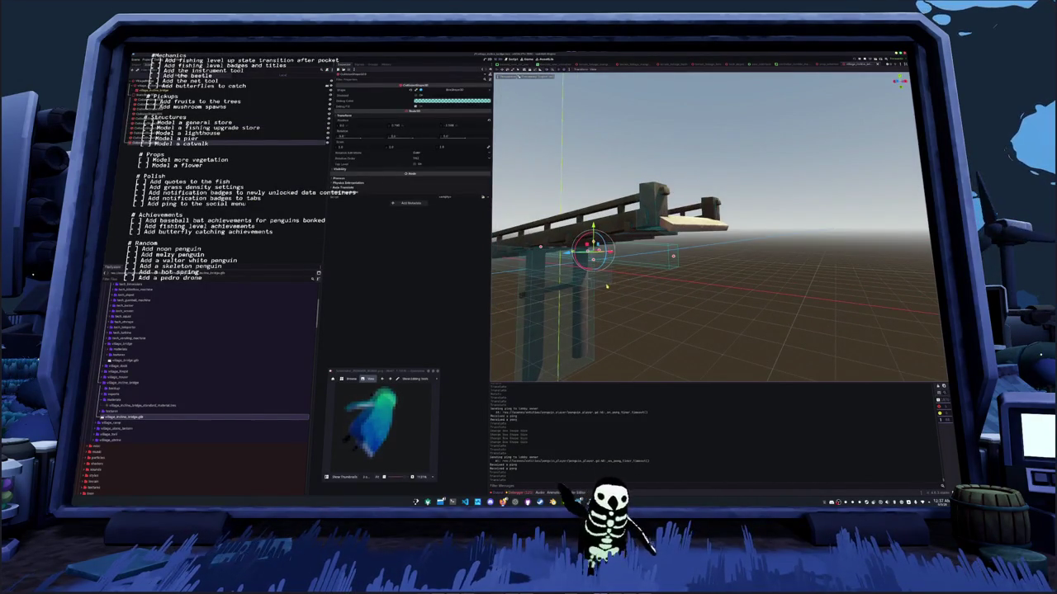
{"action": "left_click", "coordinate": [606, 287]}
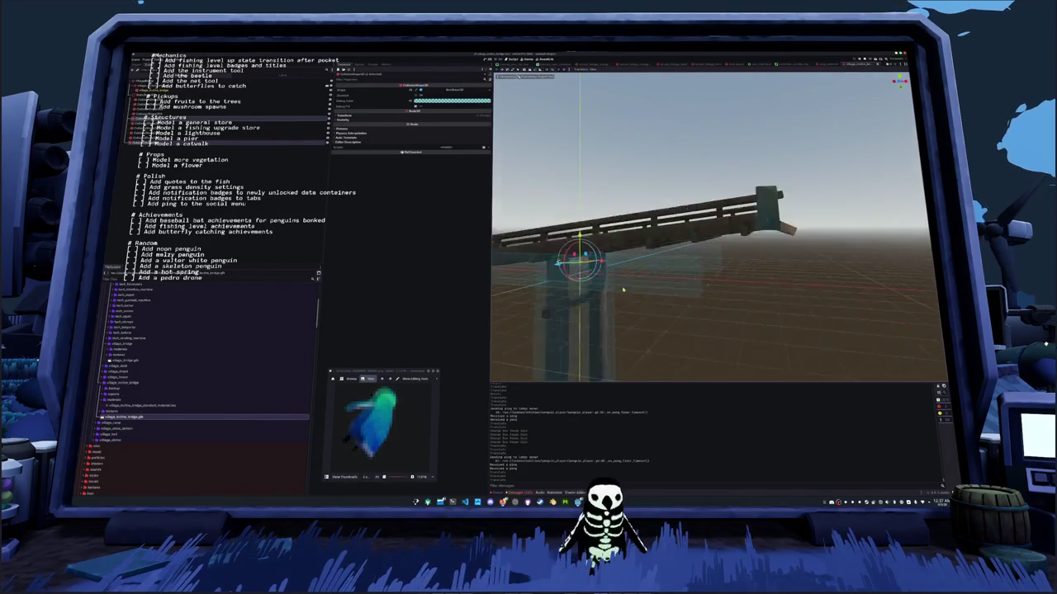
{"action": "key", "text": "KP_3"}
{"action": "key", "text": "KP_1"}
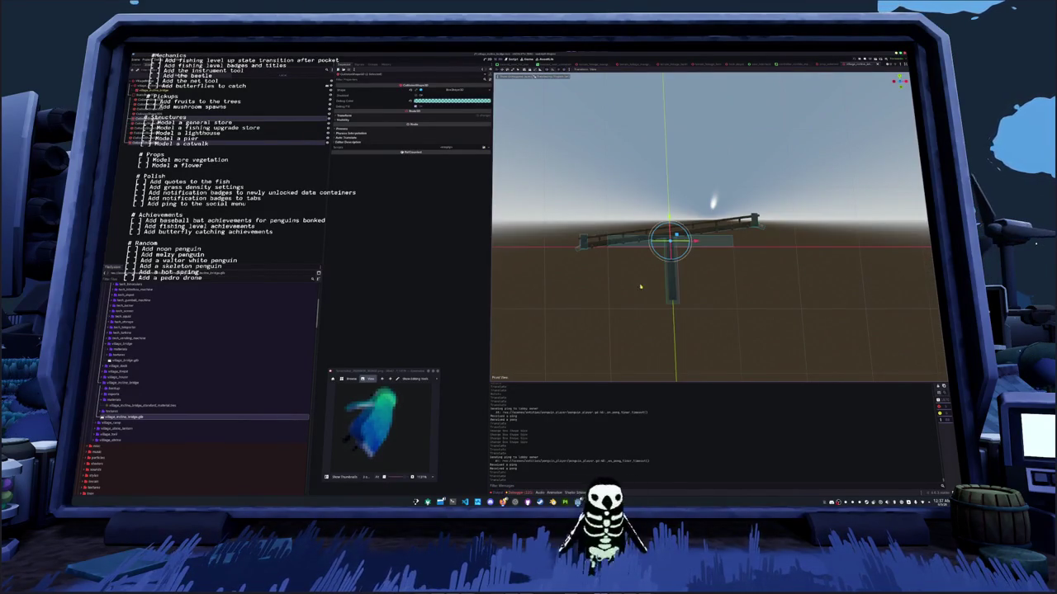
Adjust the plank's rotation and raise it about 1.2 units into place
{"action": "left_click", "coordinate": [342, 115]}
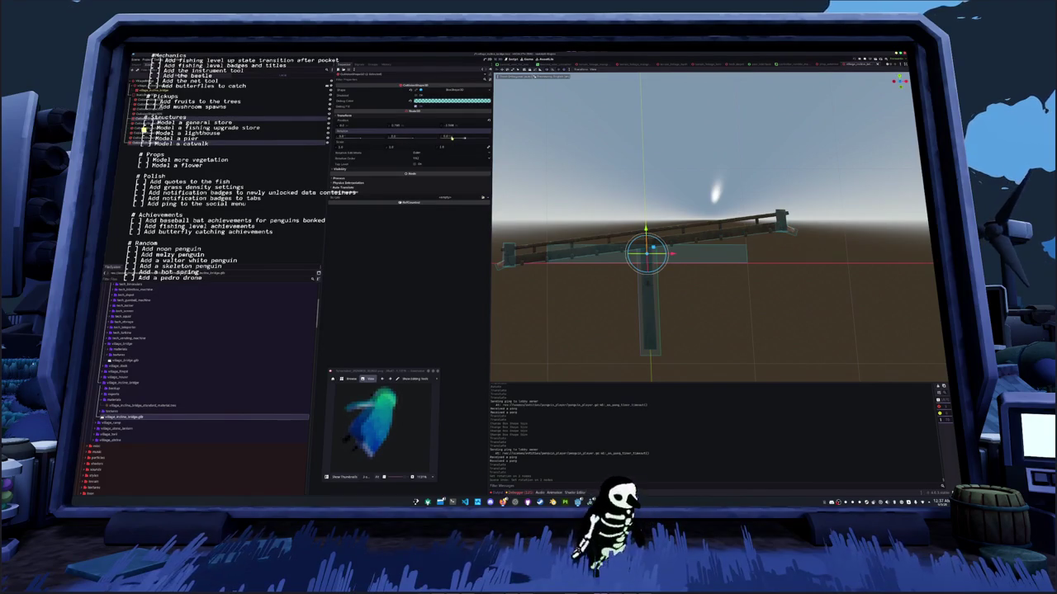
{"action": "left_click_drag", "start_coordinate": [452, 138], "coordinate": [465, 140]}
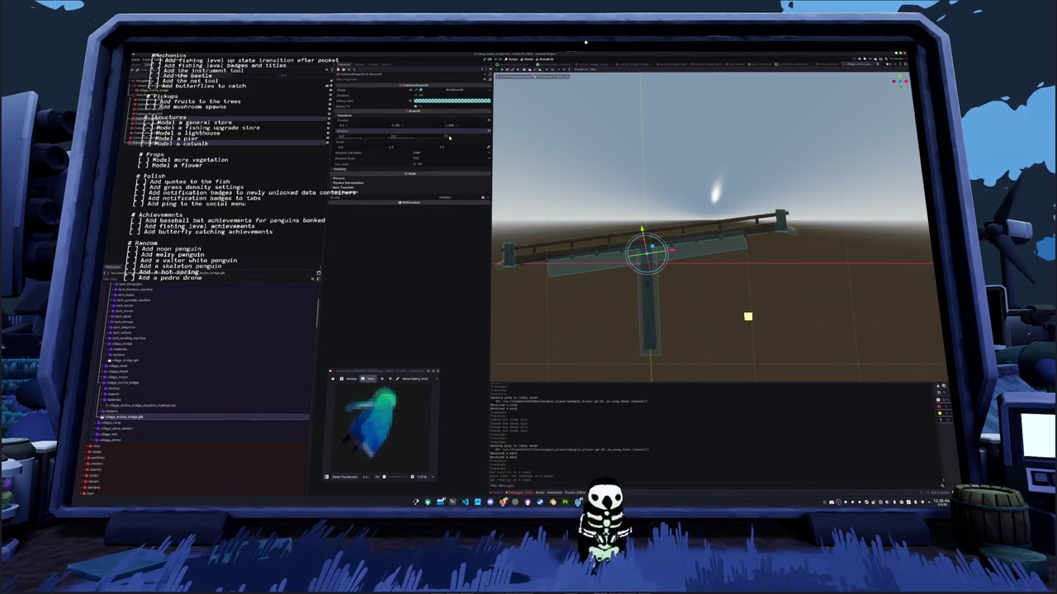
{"action": "scroll", "coordinate": [607, 229], "scroll_direction": "up", "scroll_amount": 1}
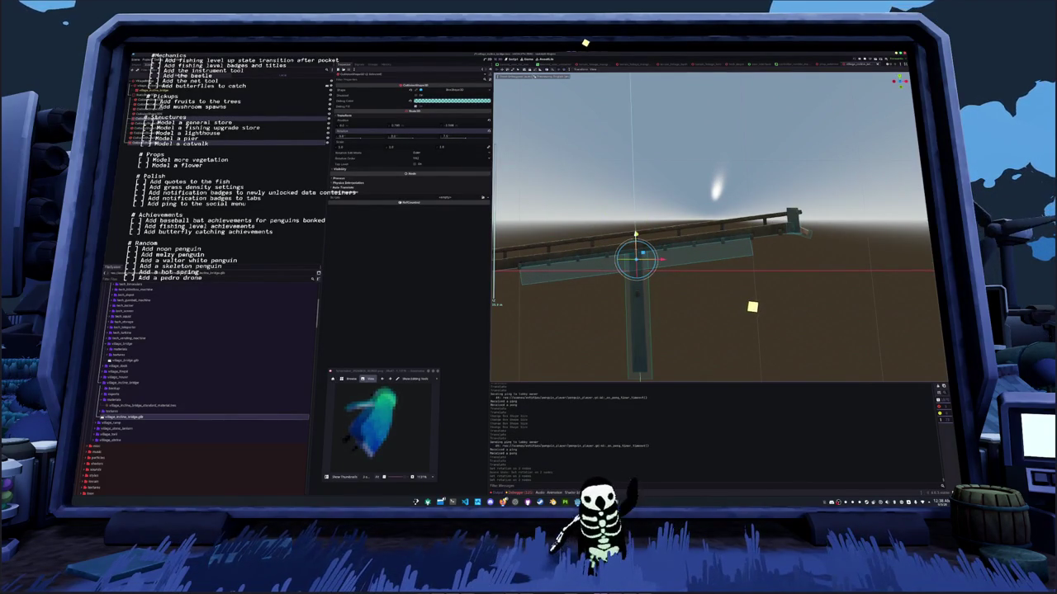
{"action": "left_click_drag", "start_coordinate": [636, 235], "coordinate": [635, 216]}
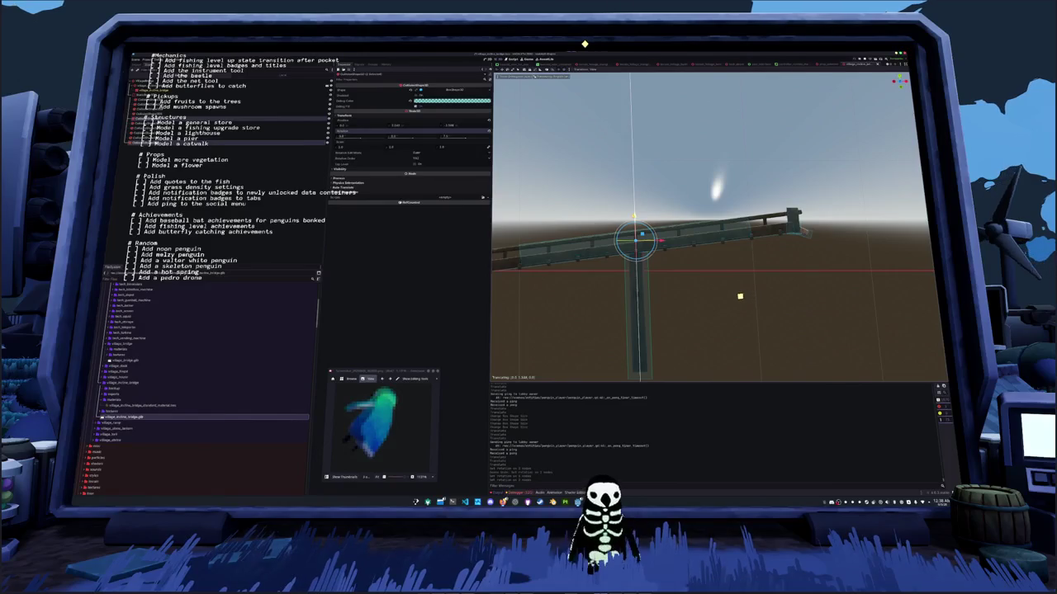
{"action": "left_click_drag", "start_coordinate": [725, 300], "coordinate": [725, 300]}
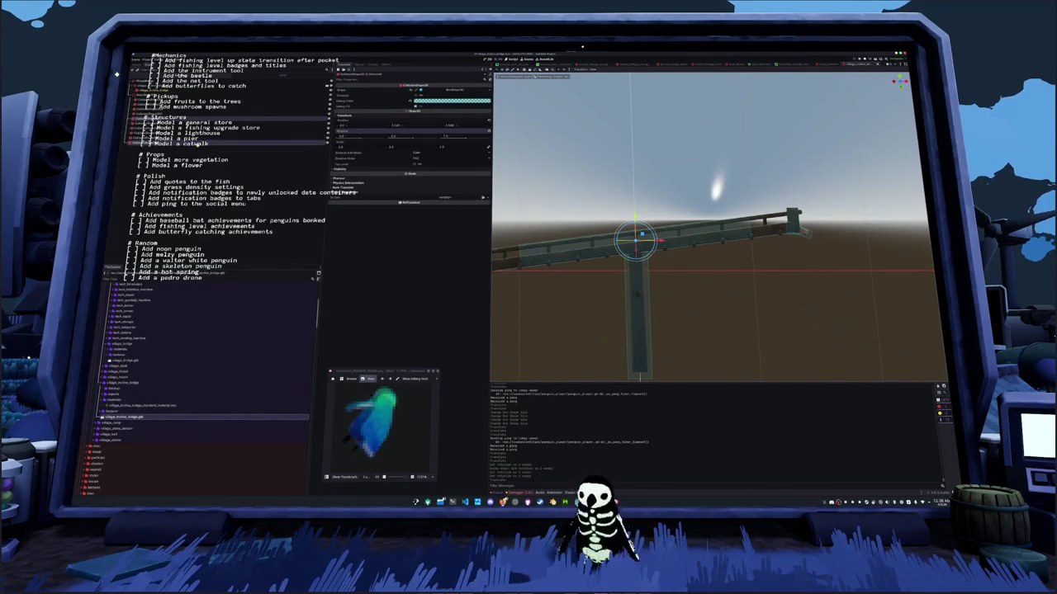
Stretch the collision shape's box to Size X 27.3, then switch to the island scene
{"action": "left_click", "coordinate": [310, 127]}
{"action": "left_click", "coordinate": [430, 87]}
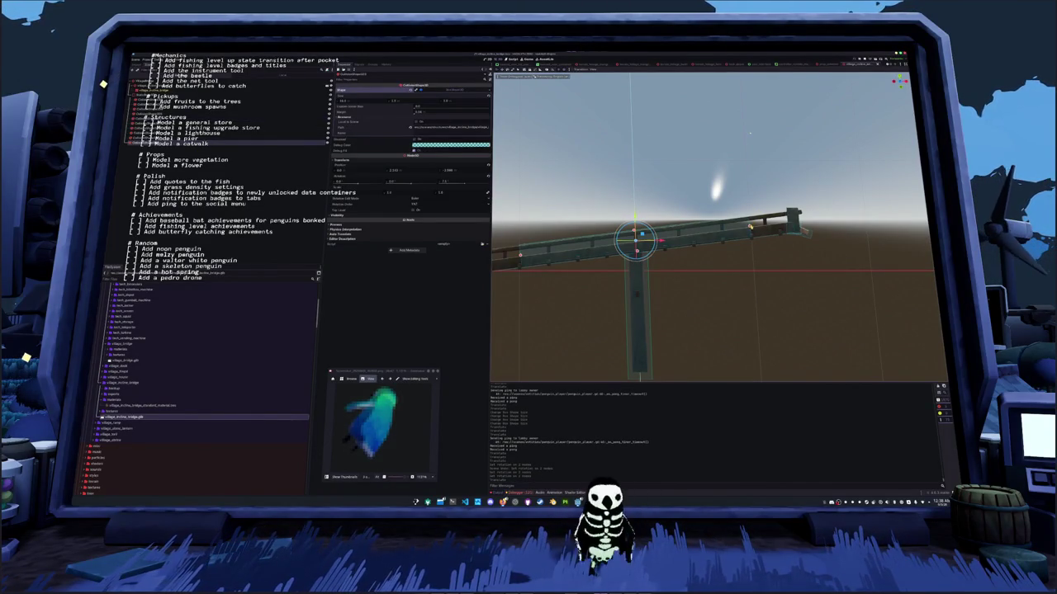
{"action": "left_click_drag", "start_coordinate": [749, 227], "coordinate": [780, 221]}
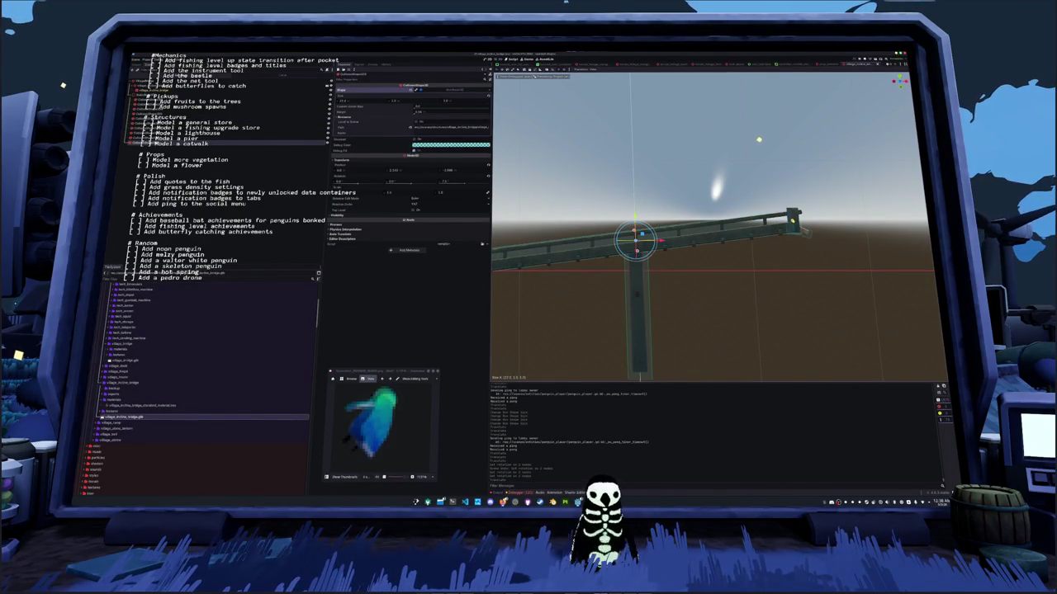
{"action": "key", "text": "ctrl+Tab"}
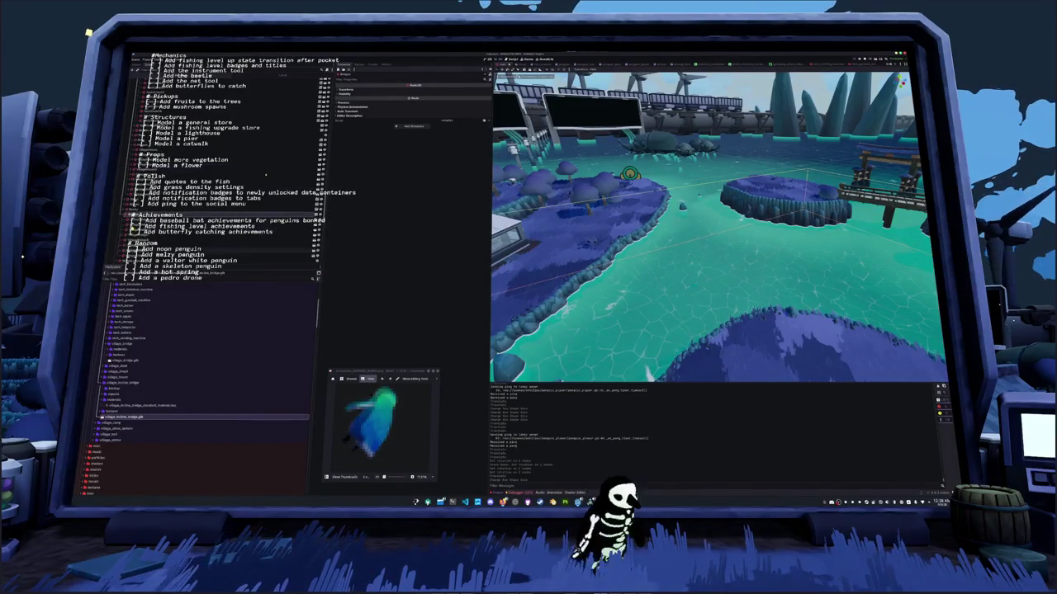
Dismiss a file's options menu and the Add Node dialog, then browse the Scene dock tree
{"action": "right_click", "coordinate": [121, 283]}
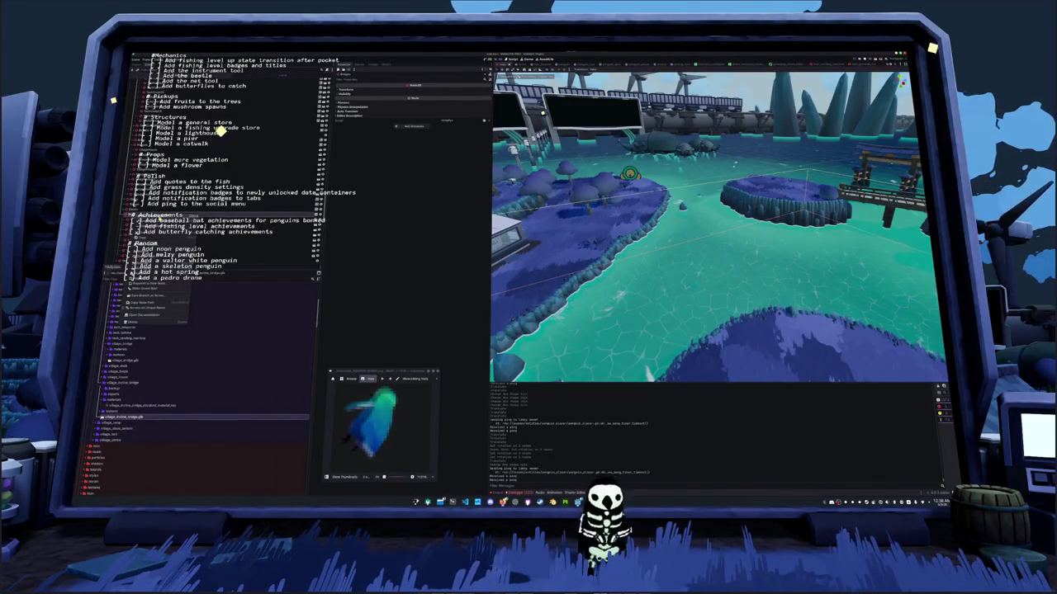
{"action": "left_click", "coordinate": [227, 217]}
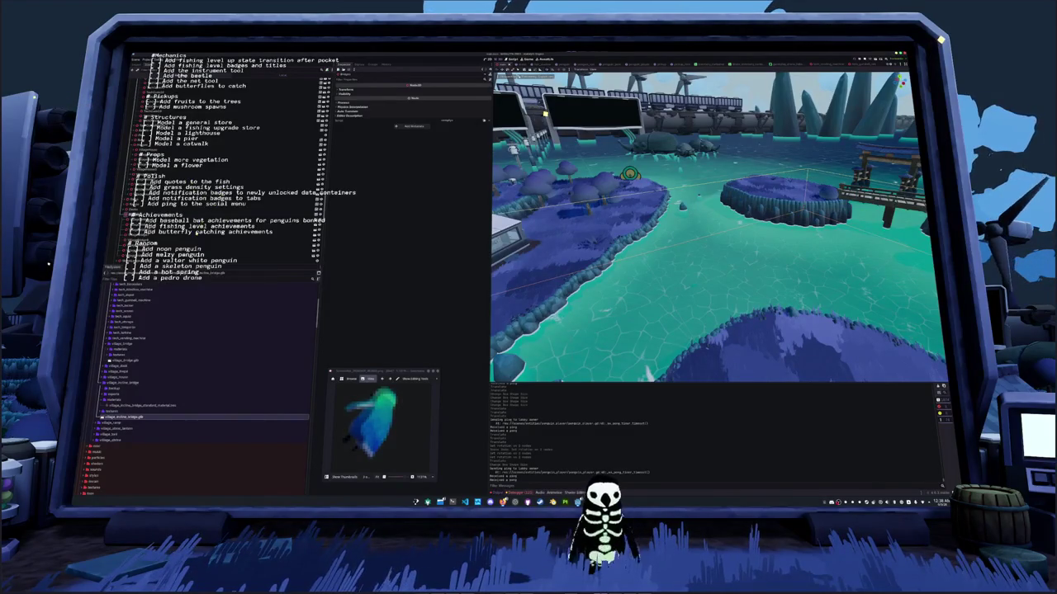
{"action": "key", "text": "ctrl+a"}
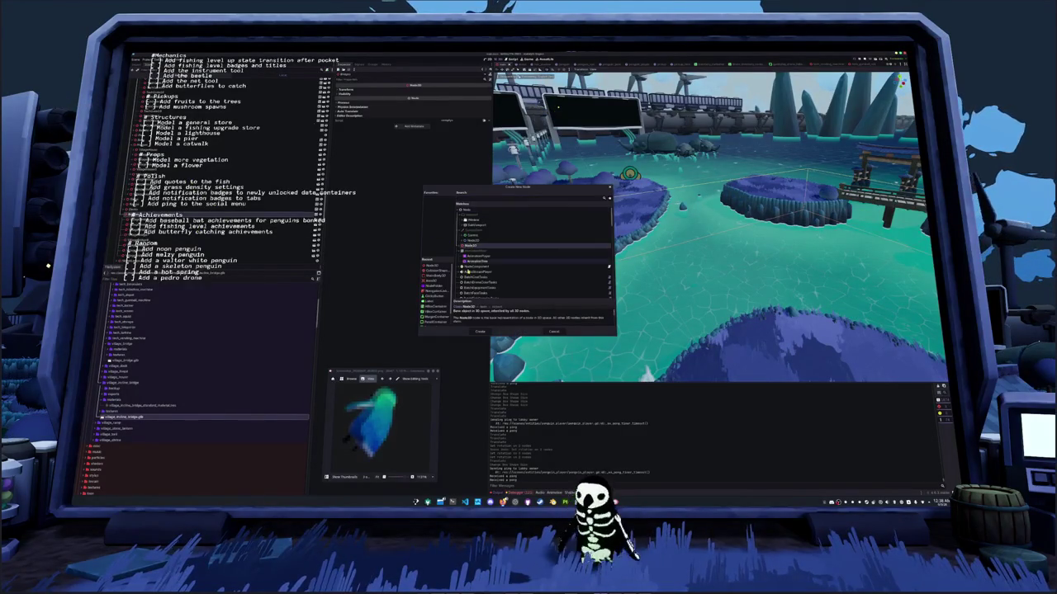
{"action": "key", "text": "Escape"}
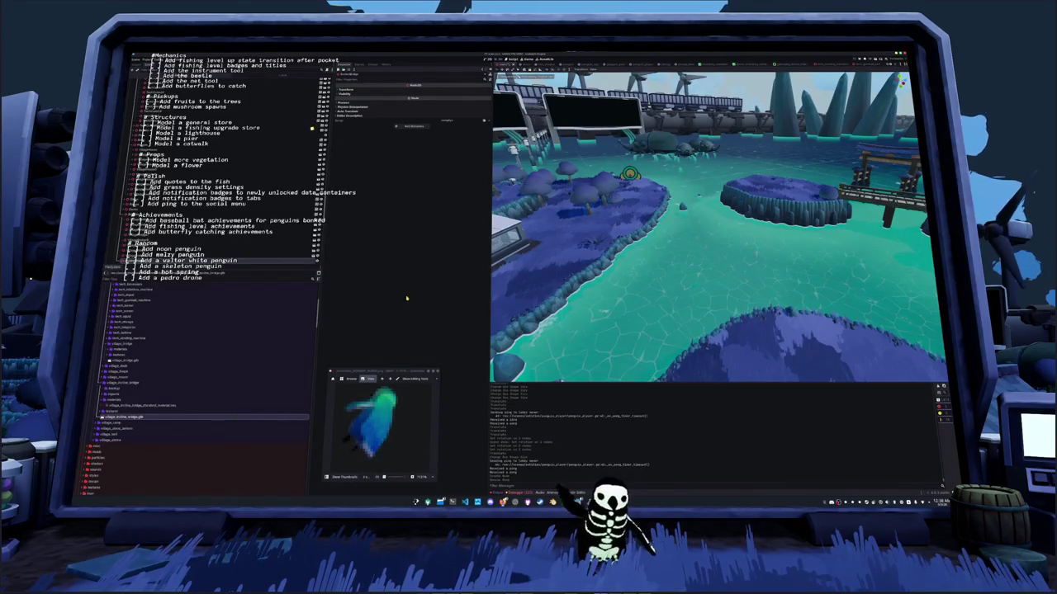
{"action": "left_click", "coordinate": [374, 65]}
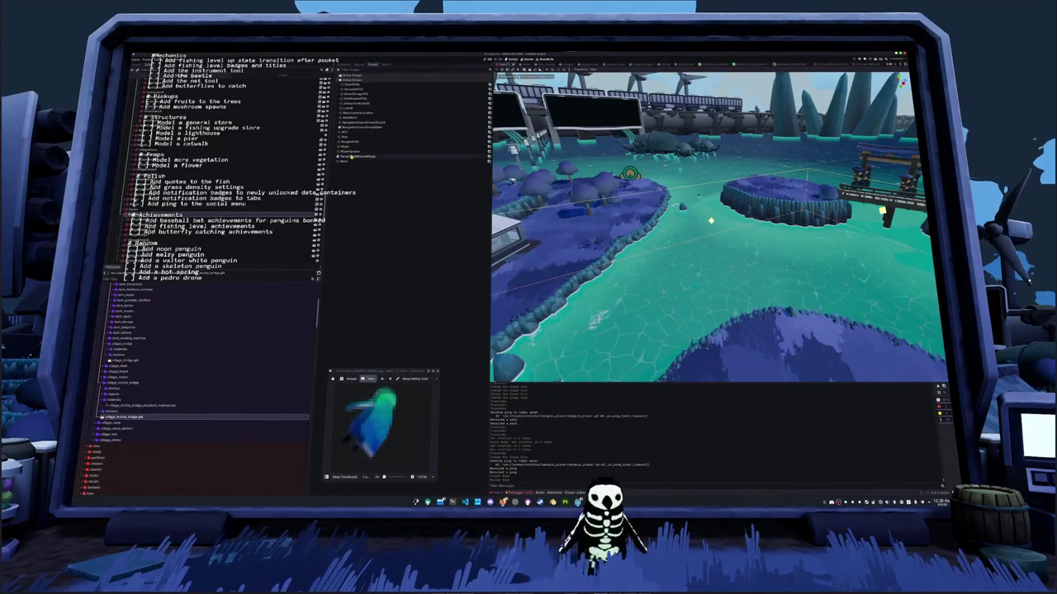
{"action": "left_click", "coordinate": [190, 165]}
{"action": "left_click", "coordinate": [371, 156]}
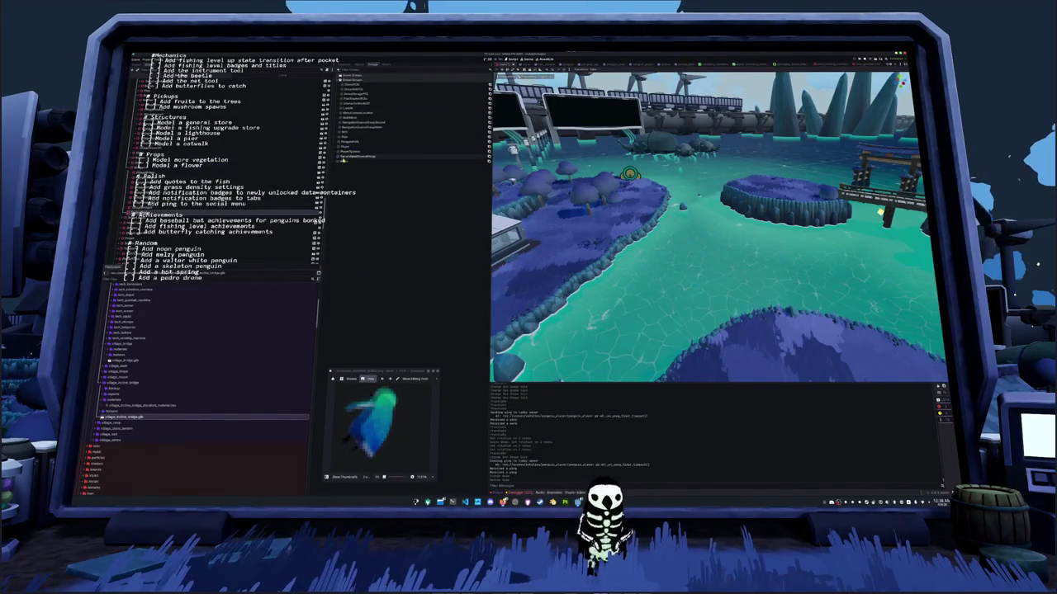
{"action": "left_click", "coordinate": [371, 126]}
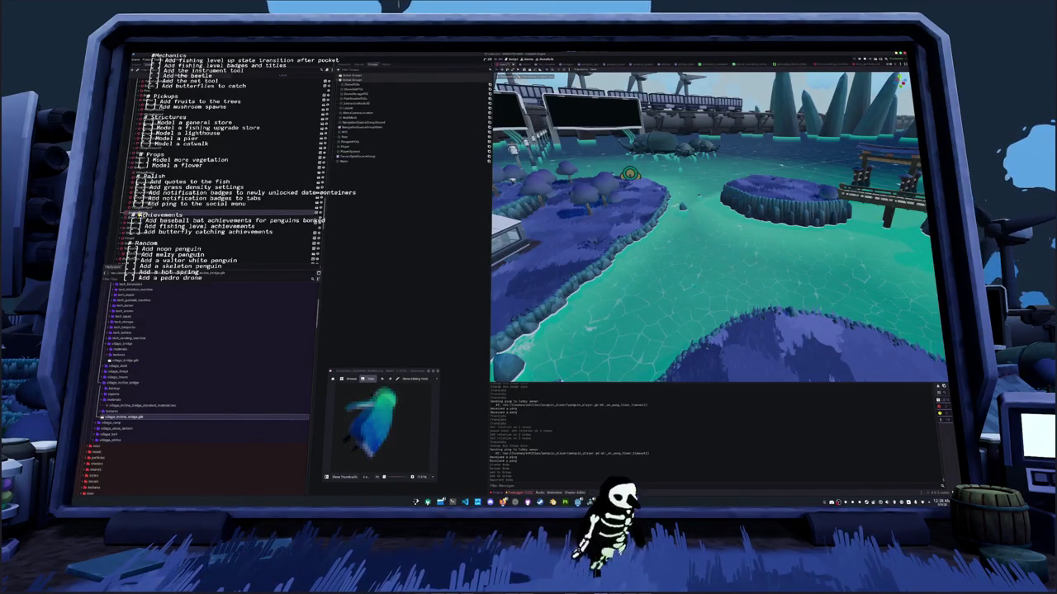
Expand village_incline_bridge in the FileSystem dock and open the village scene
{"action": "scroll", "coordinate": [145, 367], "scroll_direction": "down", "scroll_amount": 3}
{"action": "scroll", "coordinate": [130, 369], "scroll_direction": "up", "scroll_amount": 10}
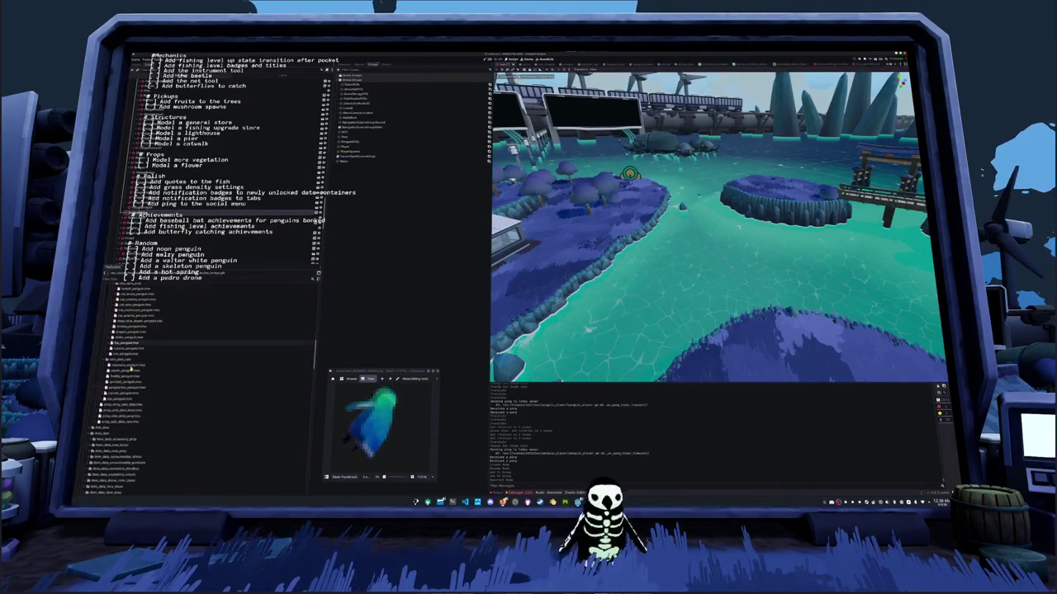
{"action": "scroll", "coordinate": [130, 369], "scroll_direction": "down", "scroll_amount": 10}
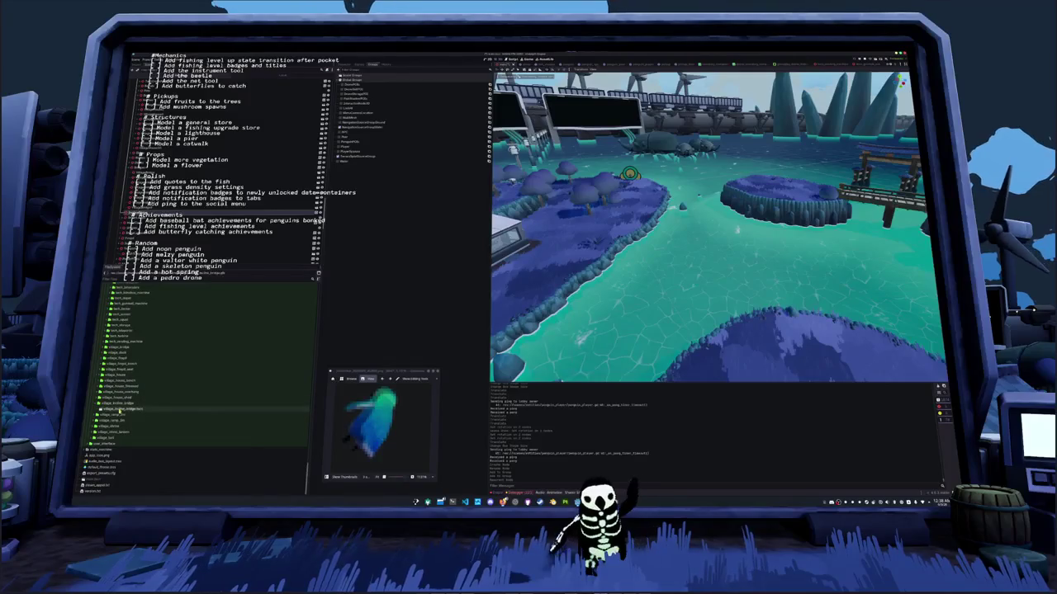
{"action": "left_click", "coordinate": [120, 412]}
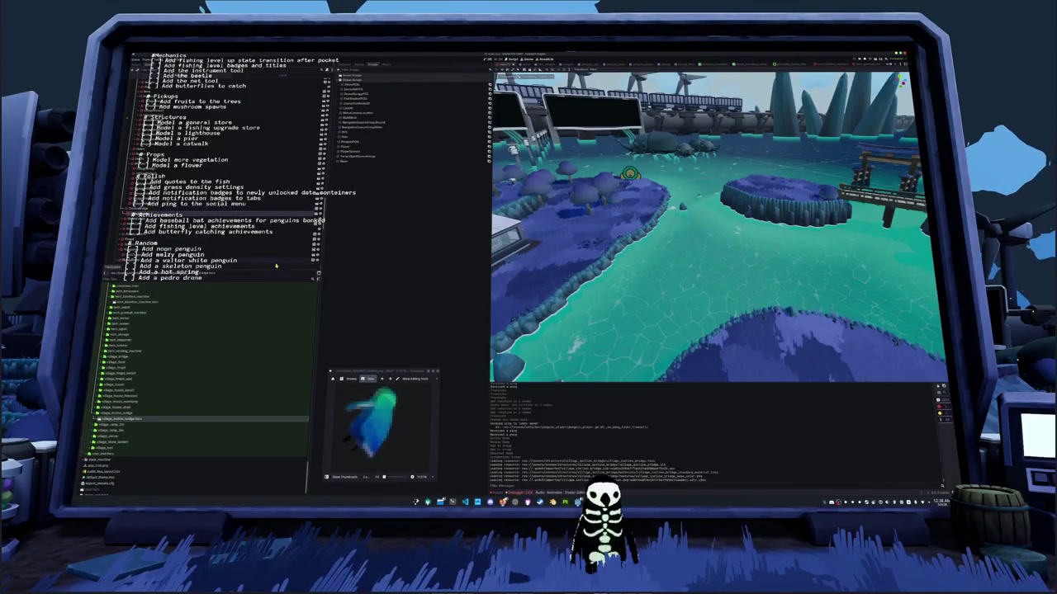
{"action": "double_click", "coordinate": [120, 418]}
{"action": "scroll", "coordinate": [600, 295], "scroll_direction": "up", "scroll_amount": 3}
Lay the bridge horizontally and move it between the lower-right islands in top view
{"action": "scroll", "coordinate": [600, 295], "scroll_direction": "up", "scroll_amount": 5}
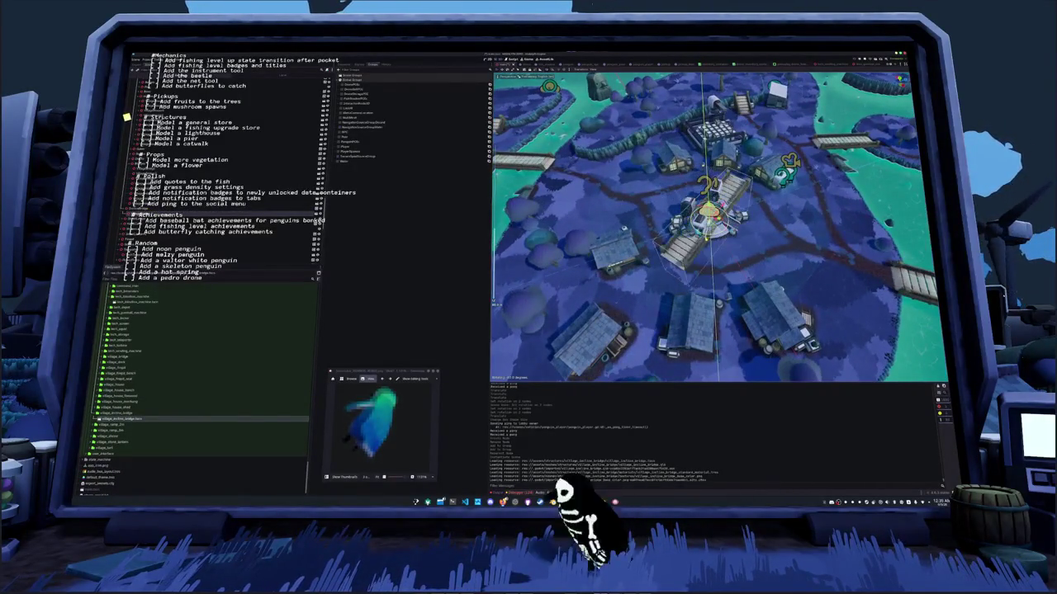
{"action": "key", "text": "ctrl+z"}
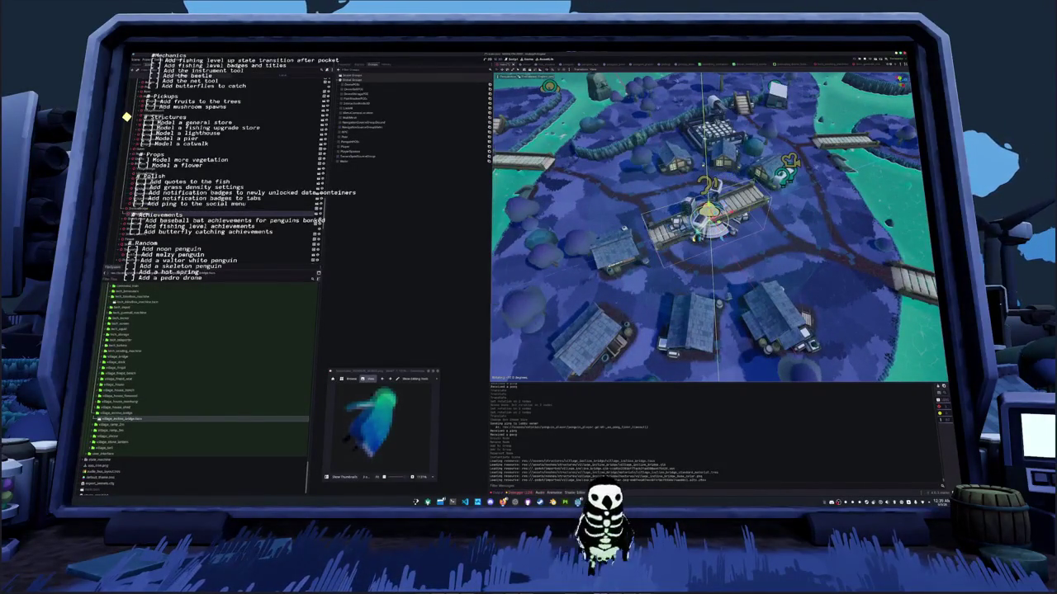
{"action": "key", "text": "KP_7"}
{"action": "scroll", "coordinate": [718, 227], "scroll_direction": "up", "scroll_amount": 5}
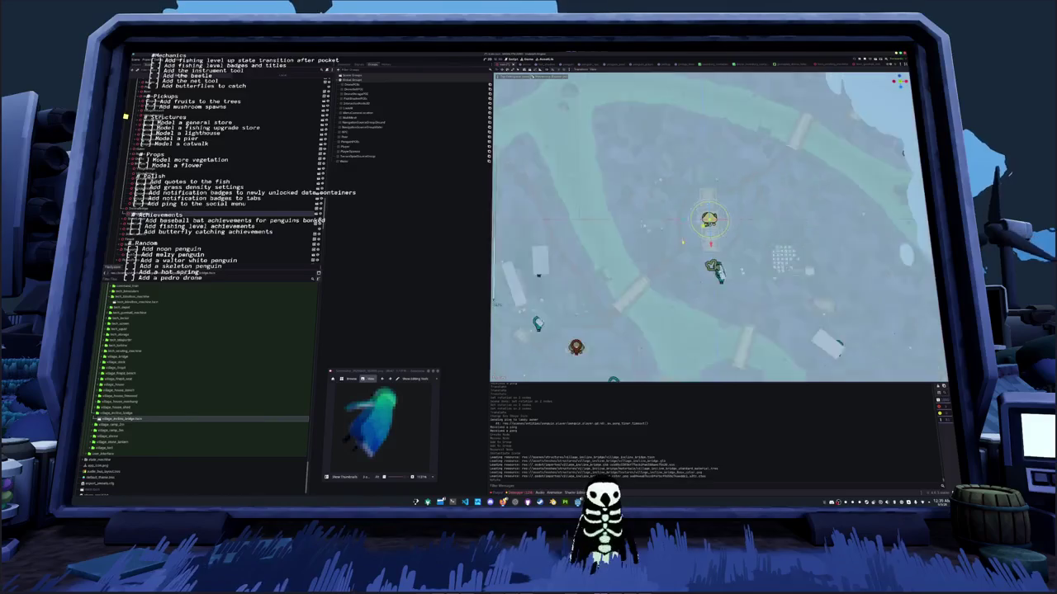
{"action": "mouse_move", "coordinate": [665, 163]}
{"action": "left_mouse_down"}
{"action": "mouse_move", "coordinate": [751, 272]}
{"action": "mouse_move", "coordinate": [749, 302]}
{"action": "left_mouse_up"}
{"action": "key", "text": "KP_5"}
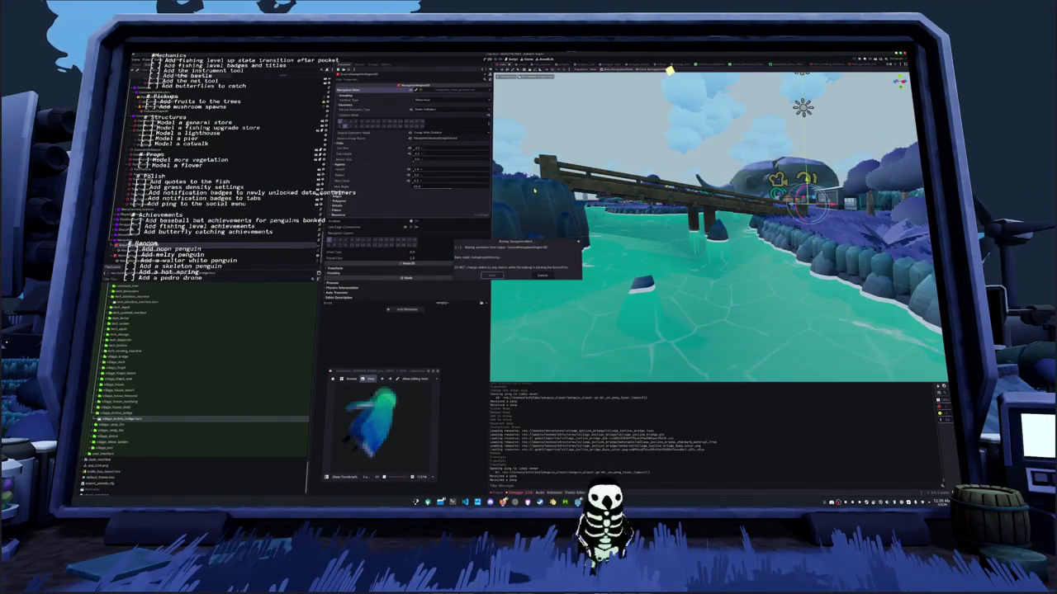
Rebake the NavigationMesh around the new bridge and bring up the terminal
{"action": "left_click_drag", "start_coordinate": [535, 189], "coordinate": [542, 235]}
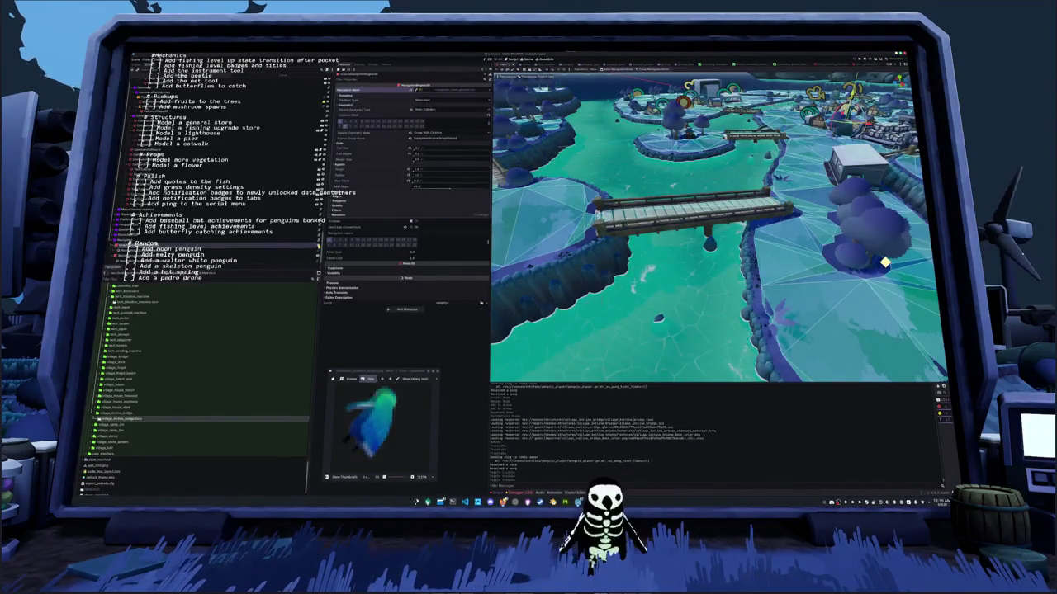
{"action": "left_click", "coordinate": [654, 69]}
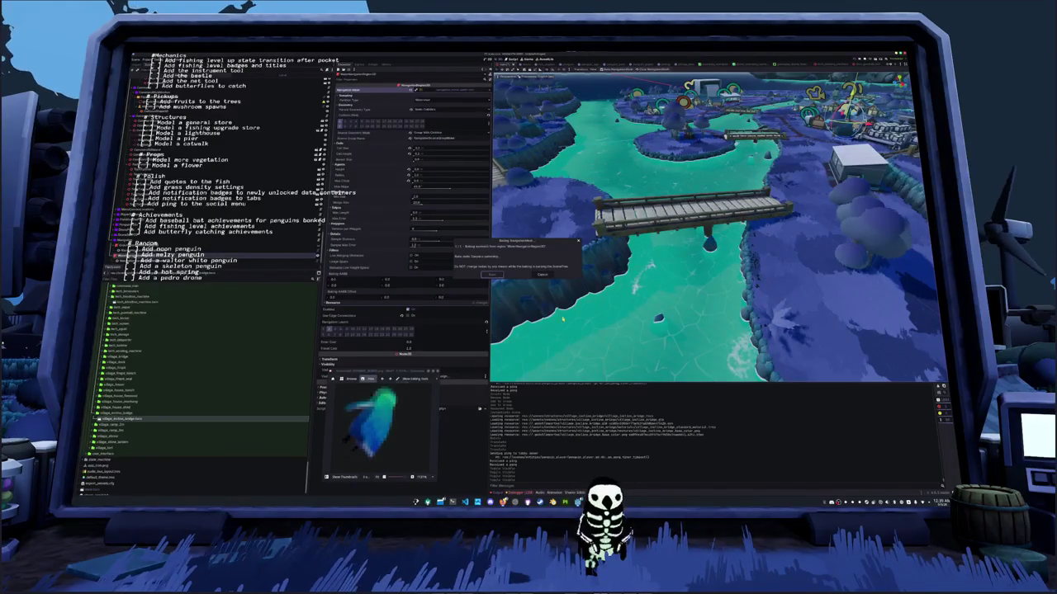
{"action": "left_click", "coordinate": [452, 501]}
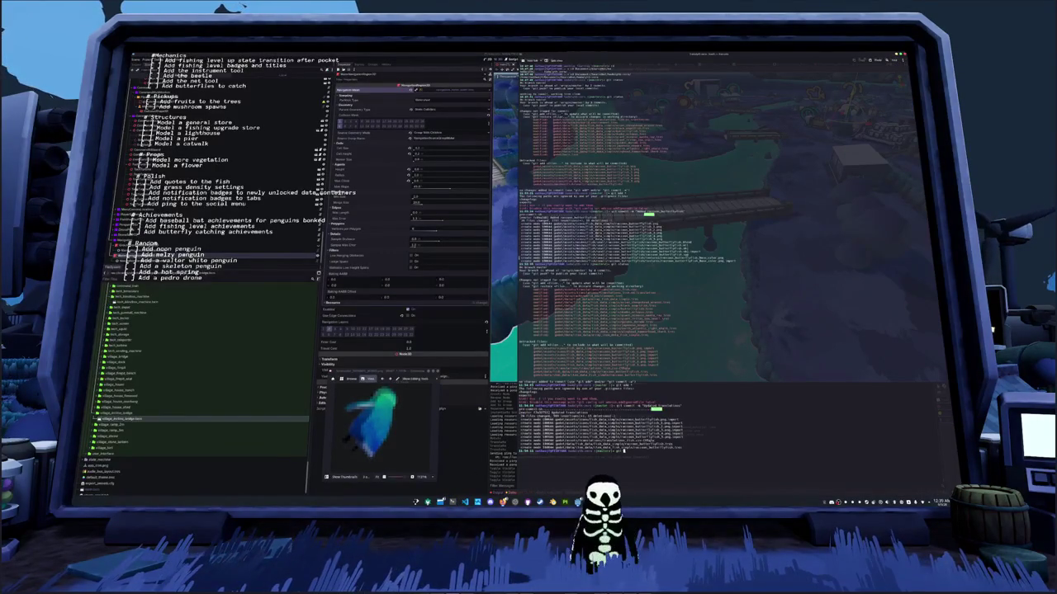
Run git status, git add . and git commit for the bridge, then return to Godot
{"action": "key", "text": "Return"}
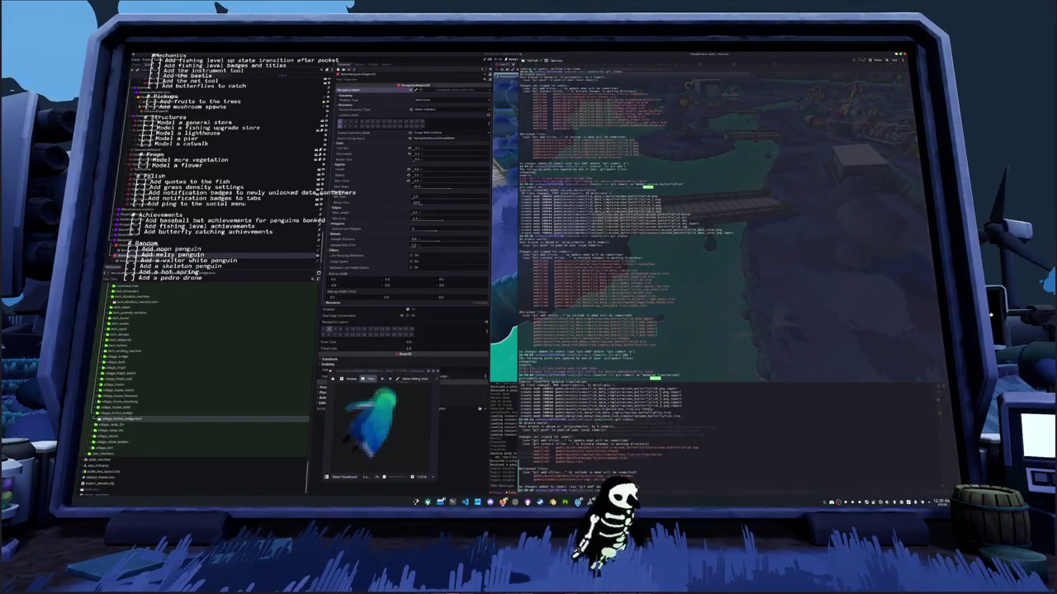
{"action": "key", "text": "Return"}
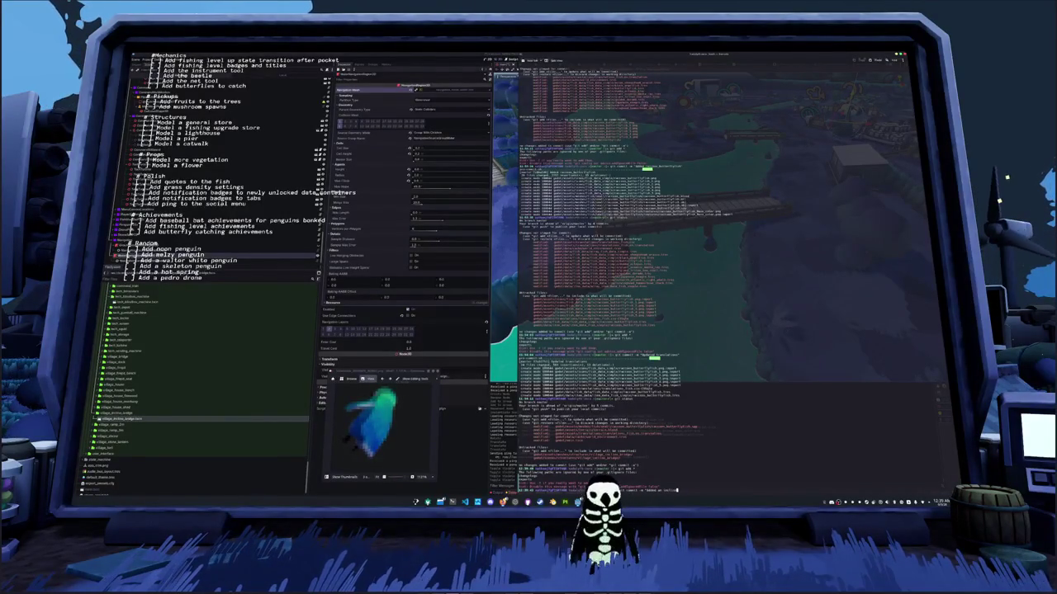
{"action": "type", "text": "ed bridge\""}
{"action": "key", "text": "Return"}
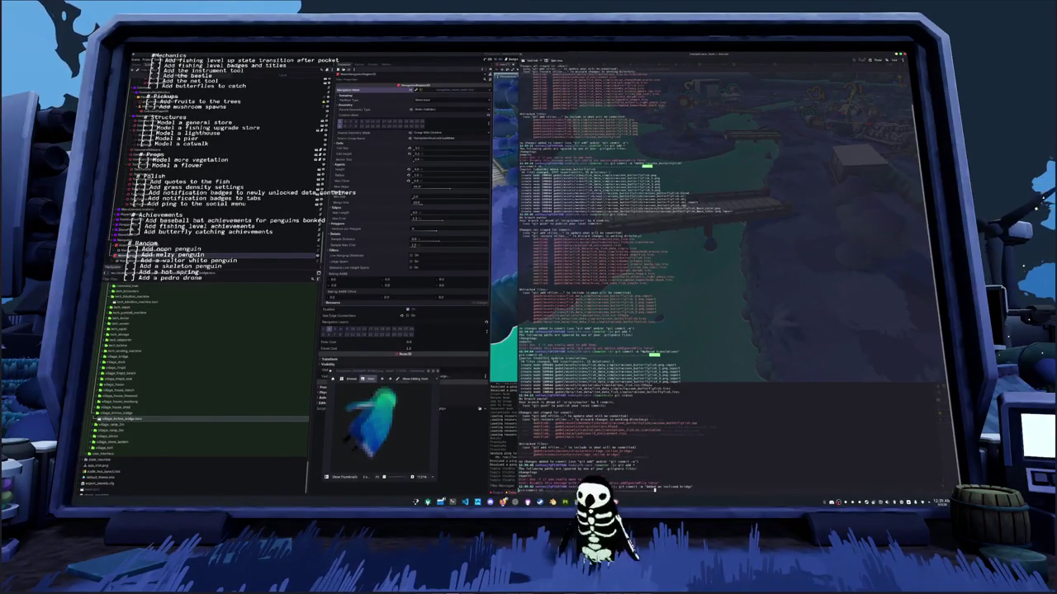
{"action": "left_click", "coordinate": [622, 282]}
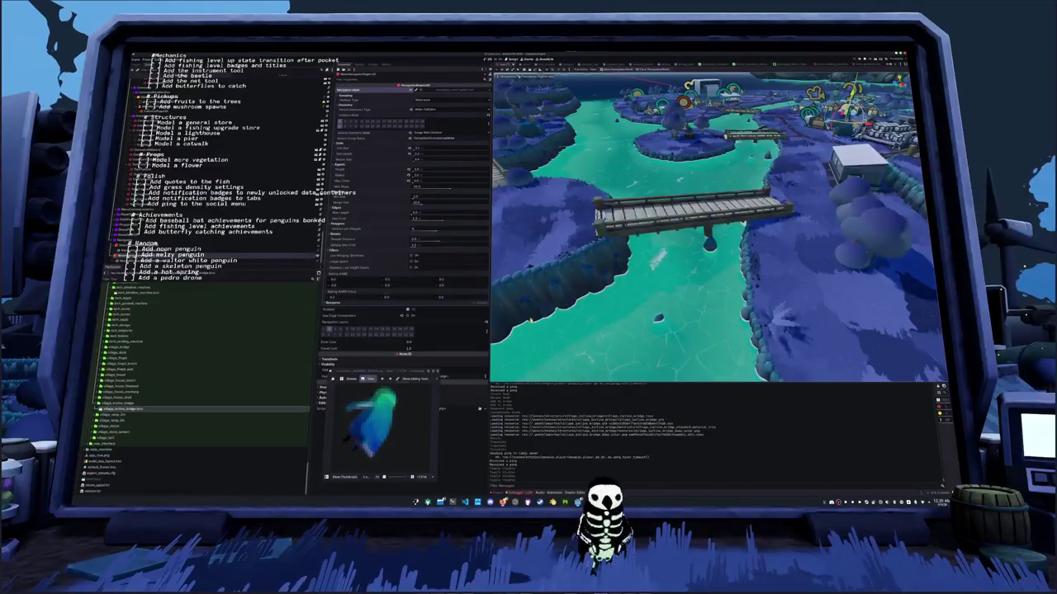
Run the game with F5 and walk the penguin onto the new wooden bridge
{"action": "left_click_drag", "start_coordinate": [623, 282], "coordinate": [632, 287]}
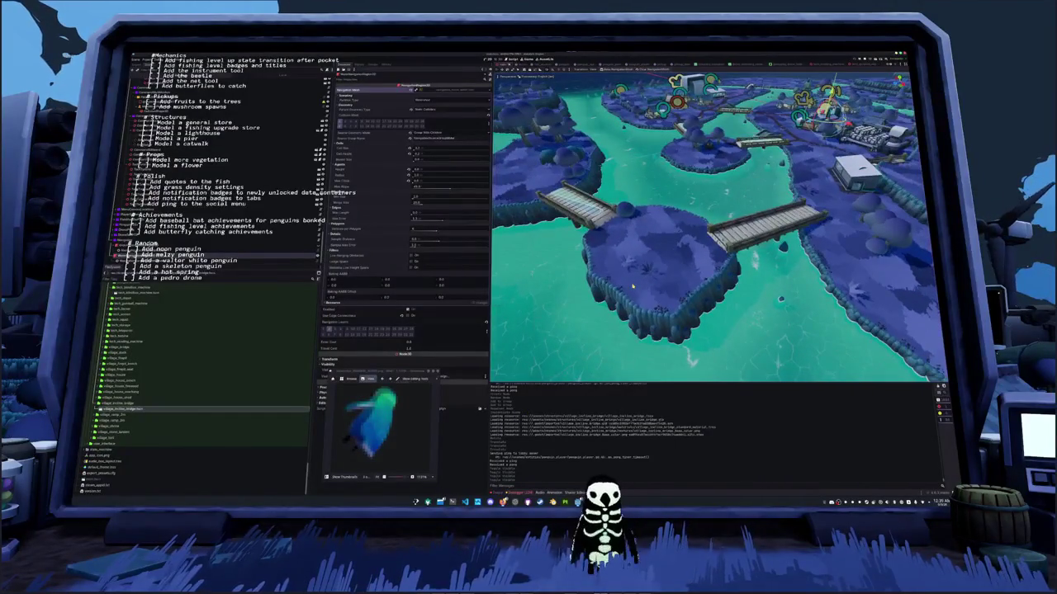
{"action": "key", "text": "F5"}
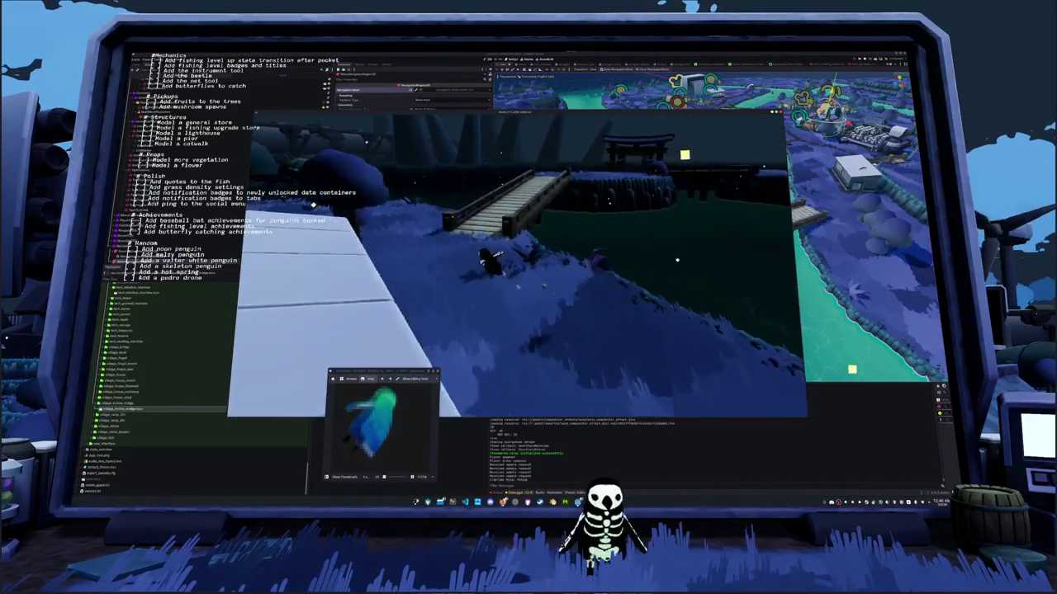
{"action": "key", "text": "w"}
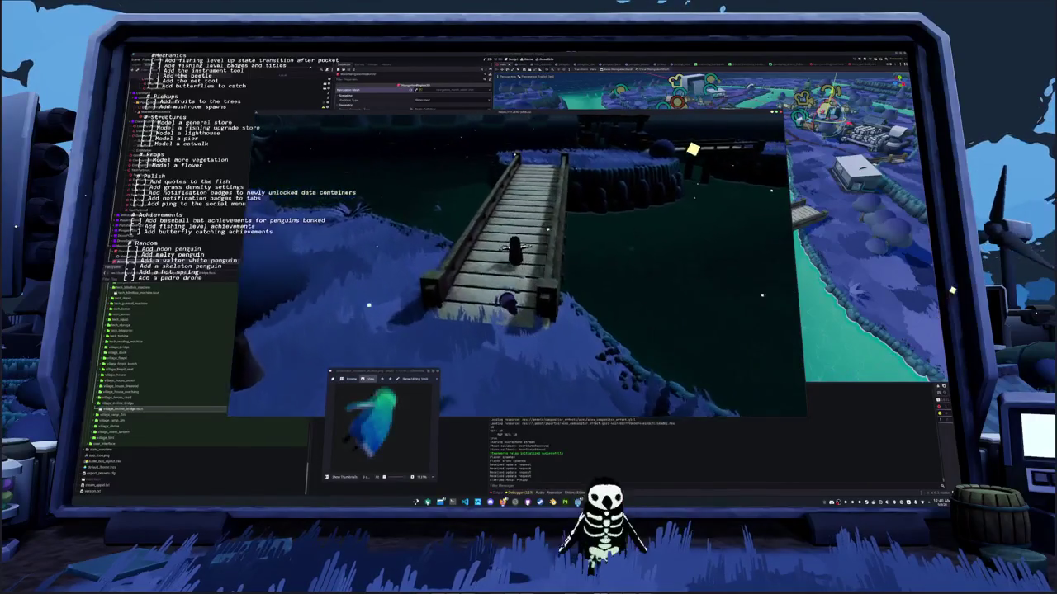
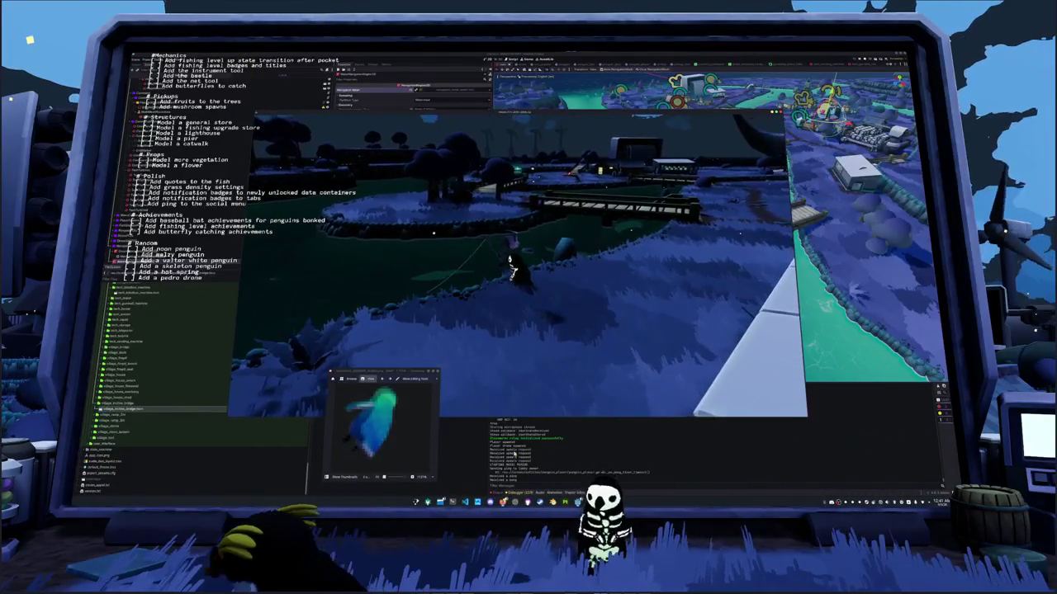
Close the extra game window and enter the first fishing arrow sequence
{"action": "key", "text": "F8"}
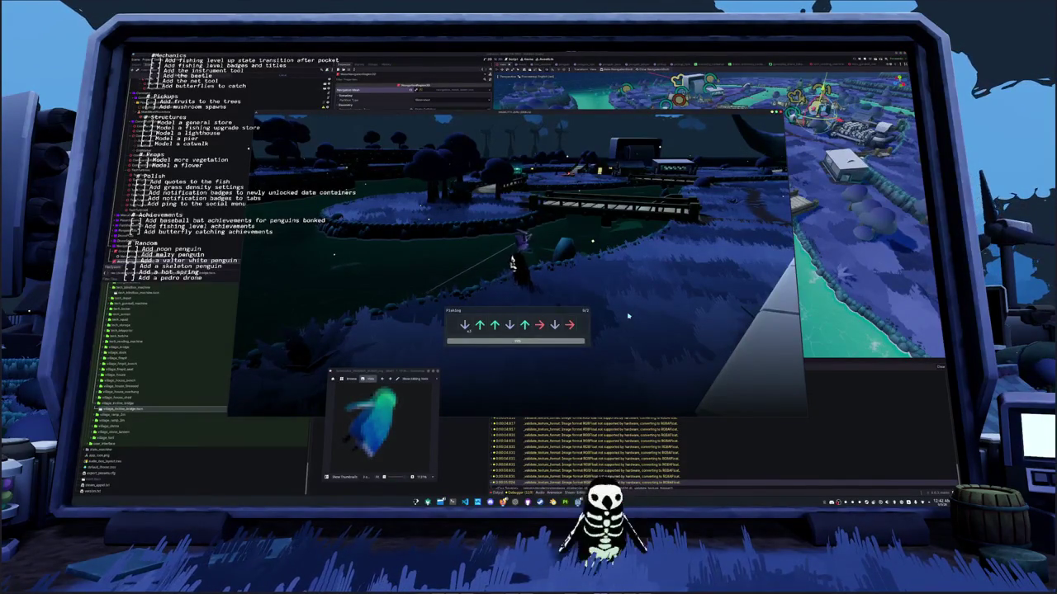
{"action": "key", "text": "Down"}
{"action": "key", "text": "Up"}
{"action": "key", "text": "Up"}
{"action": "key", "text": "Down"}
{"action": "key", "text": "Up"}
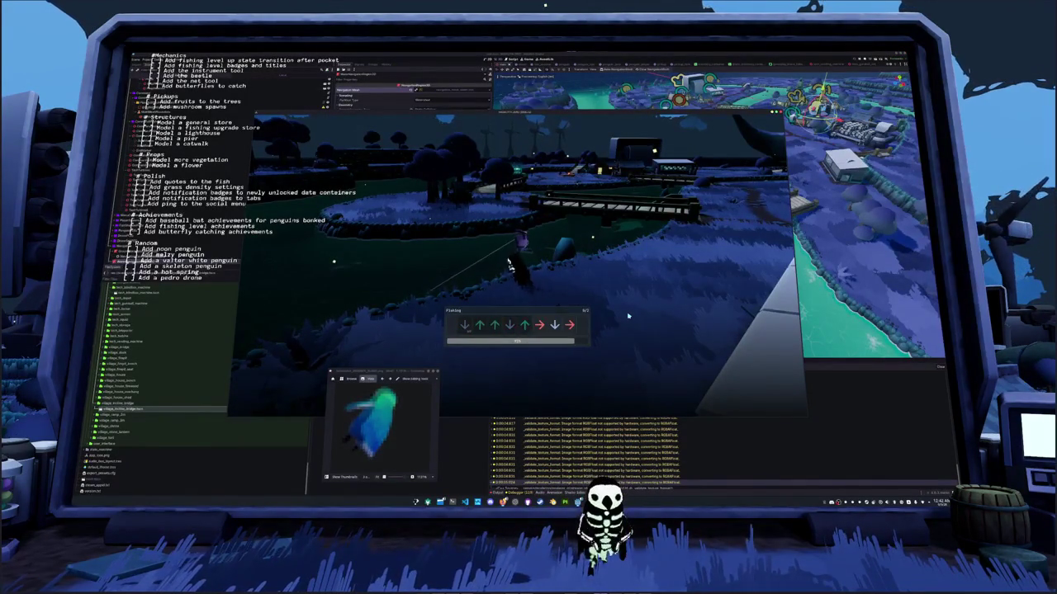
{"action": "key", "text": "Right"}
{"action": "key", "text": "Down"}
{"action": "key", "text": "Right"}
{"action": "key", "text": "Right"}
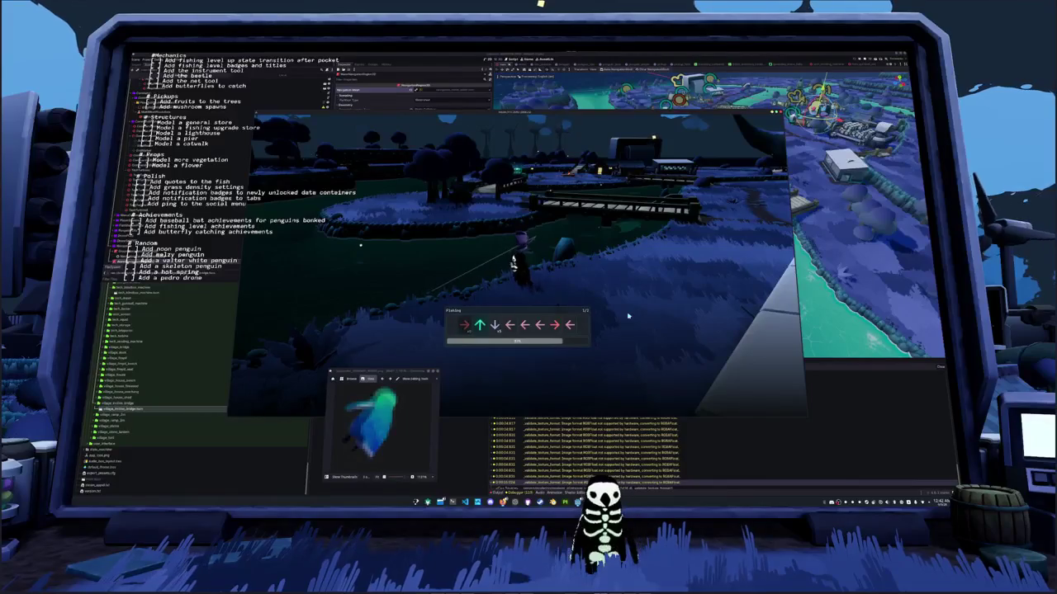
Finish the remaining fishing arrow sequences to land a common medium fish
{"action": "key", "text": "Up"}
{"action": "key", "text": "Down"}
{"action": "key", "text": "Down"}
{"action": "key", "text": "Left"}
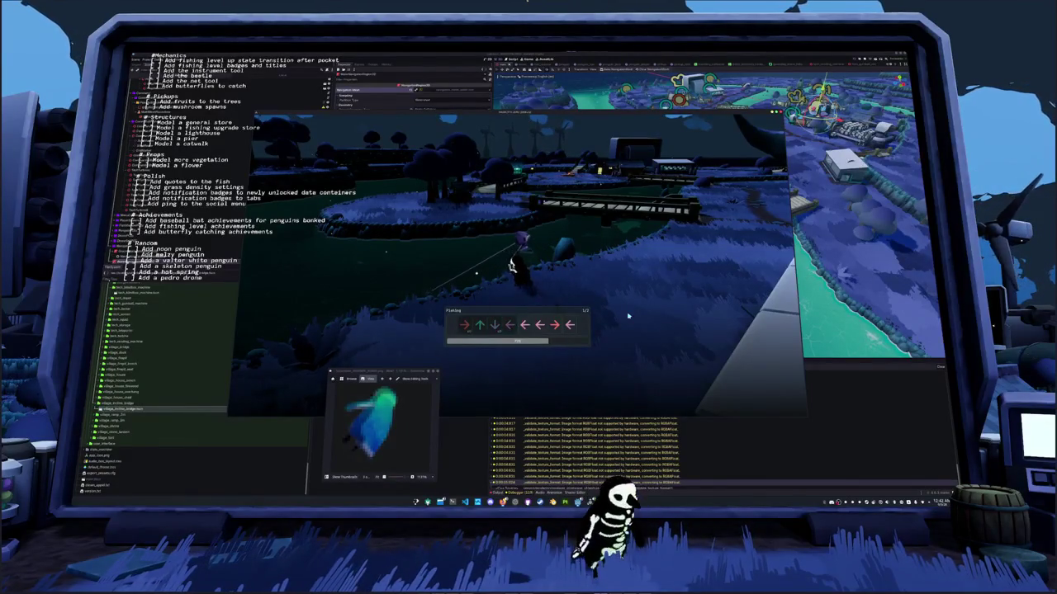
{"action": "key", "text": "Left"}
{"action": "key", "text": "Left"}
{"action": "key", "text": "Right"}
{"action": "key", "text": "Left"}
{"action": "key", "text": "Left"}
{"action": "key", "text": "Down"}
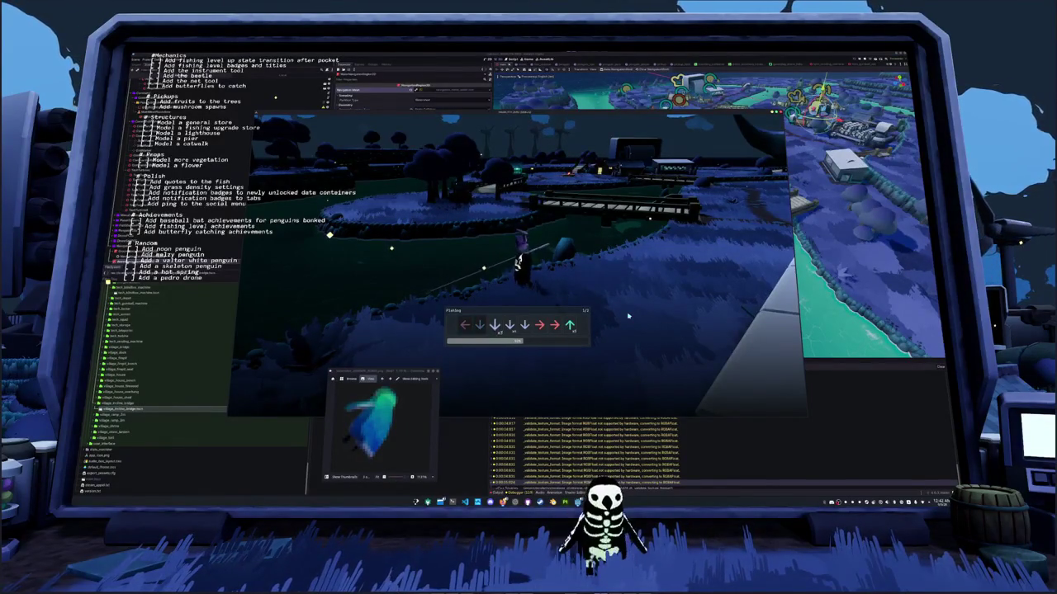
{"action": "key", "text": "Down"}
{"action": "key", "text": "Down"}
{"action": "key", "text": "Down"}
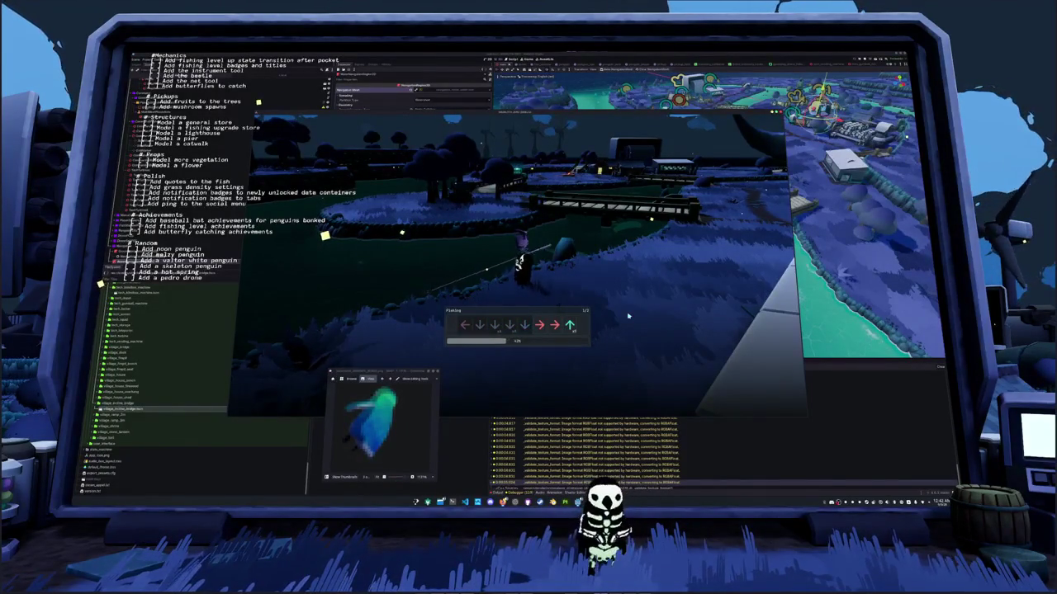
{"action": "key", "text": "Right"}
{"action": "key", "text": "Right"}
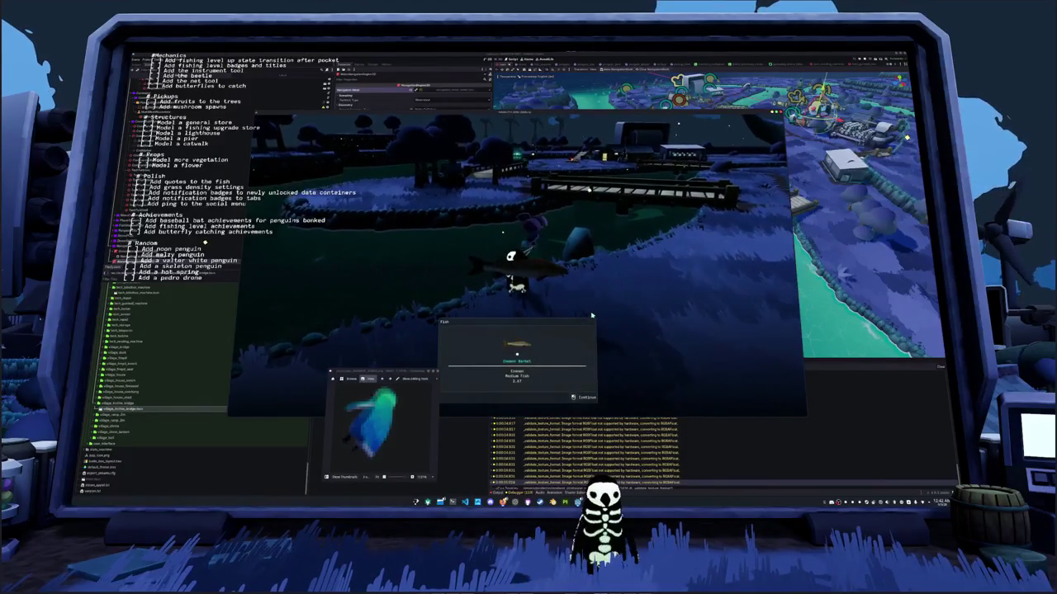
Browse the Inventory, Penguin cosmetics and fish Journal pages, scroll the fish grid, then resume play
{"action": "key", "text": "e"}
{"action": "key", "text": "Tab"}
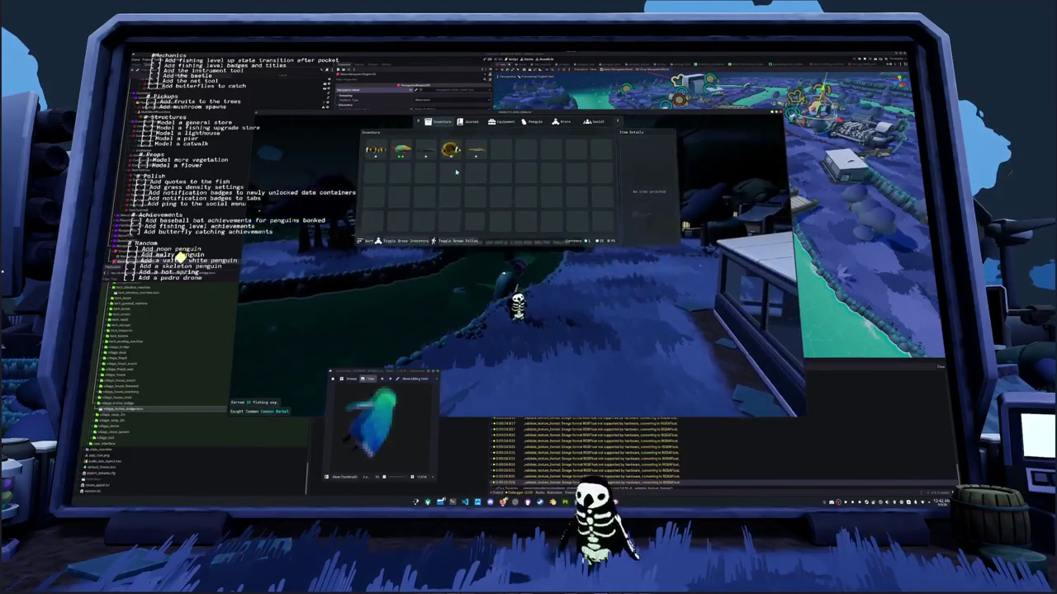
{"action": "key", "text": "Tab"}
{"action": "key", "text": "Tab"}
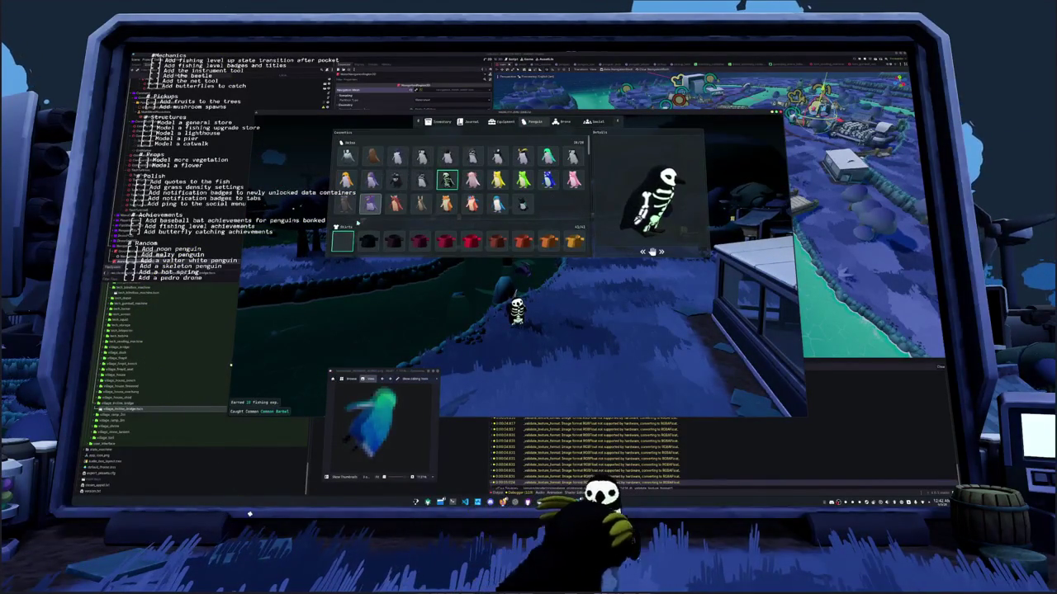
{"action": "scroll", "coordinate": [463, 181], "scroll_direction": "down", "scroll_amount": 2}
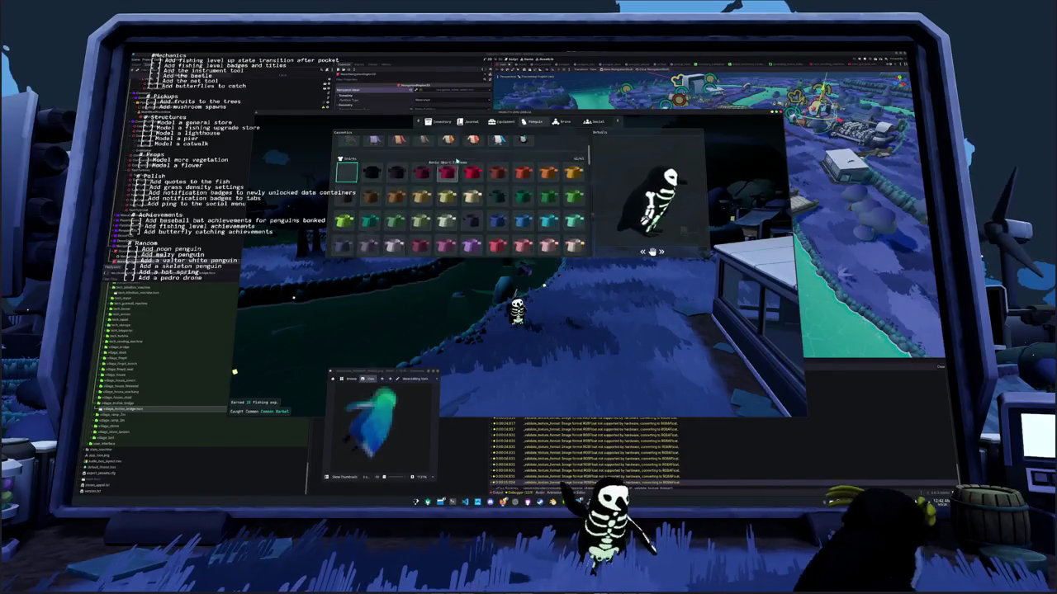
{"action": "key", "text": "shift+Tab"}
{"action": "key", "text": "shift+Tab"}
{"action": "scroll", "coordinate": [462, 223], "scroll_direction": "down", "scroll_amount": 5}
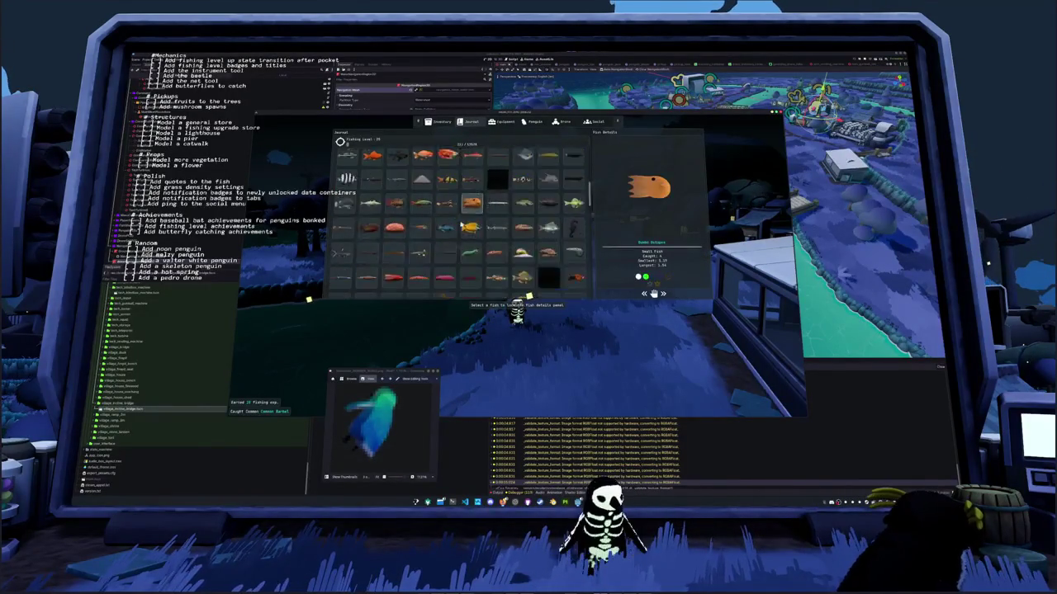
{"action": "scroll", "coordinate": [461, 226], "scroll_direction": "down", "scroll_amount": 5}
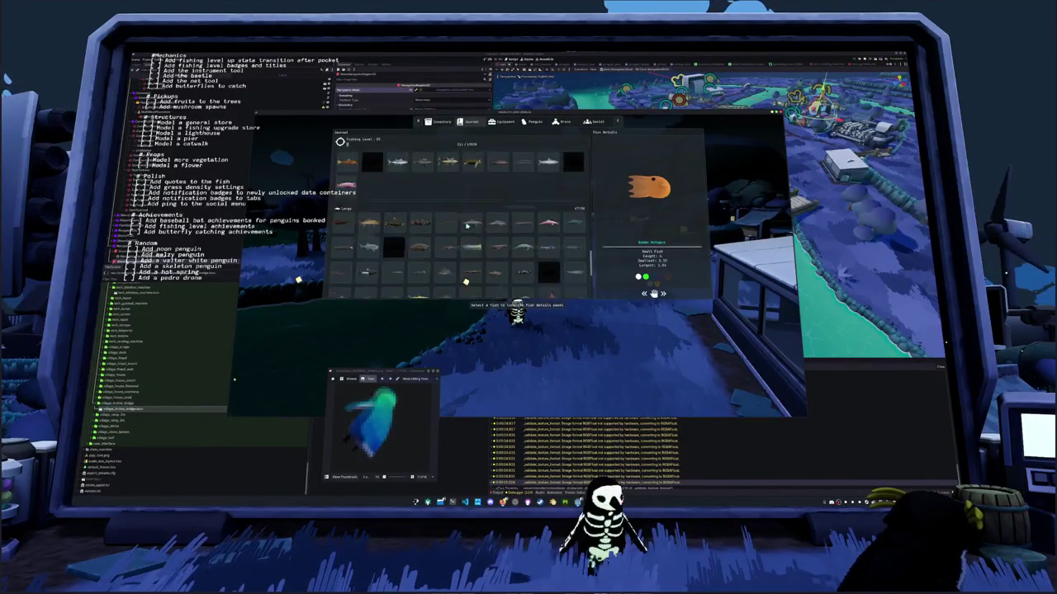
{"action": "scroll", "coordinate": [472, 196], "scroll_direction": "up", "scroll_amount": 3}
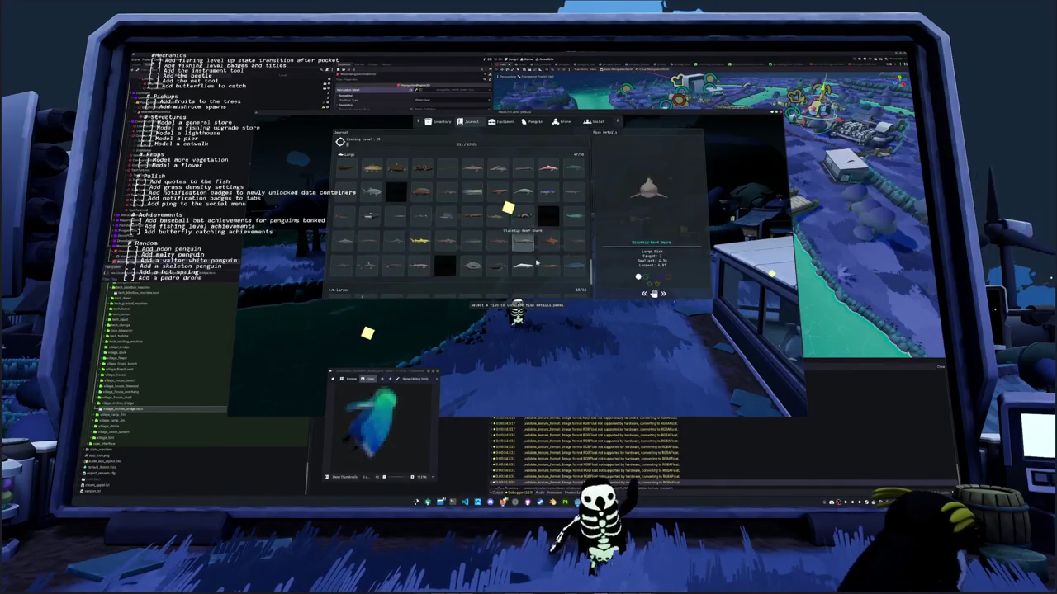
{"action": "key", "text": "Escape"}
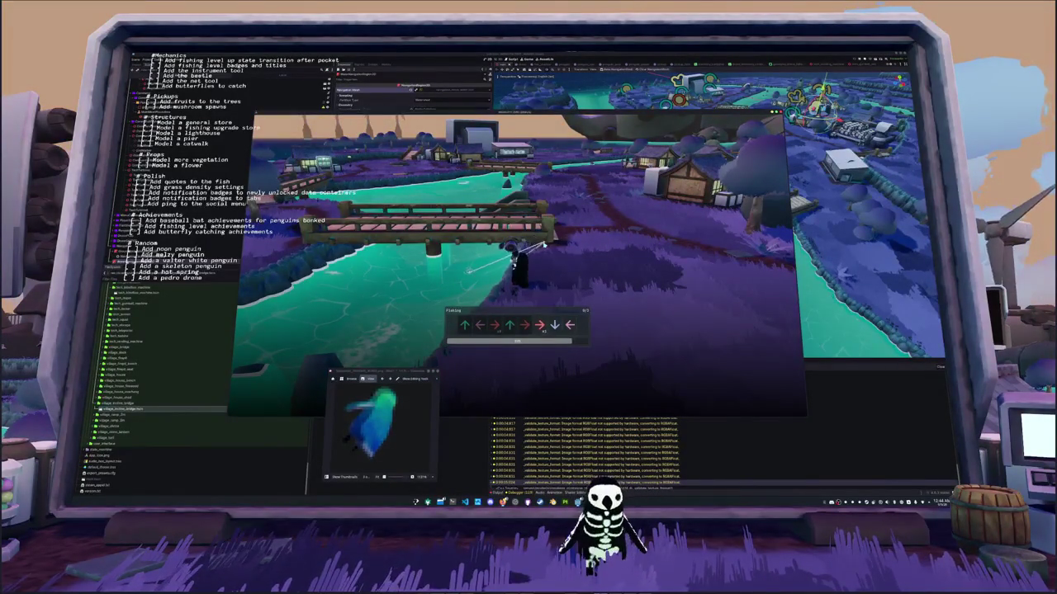
Enter the first fishing arrow sequence on the new cast
{"action": "key", "text": "Down"}
{"action": "key", "text": "Left"}
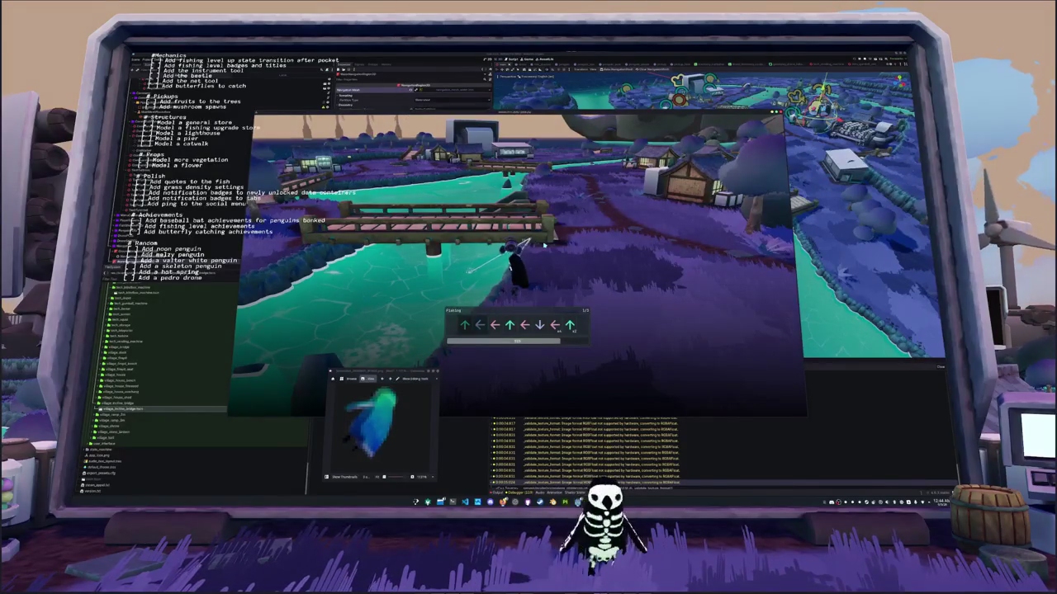
{"action": "key", "text": "Left"}
{"action": "key", "text": "Left"}
{"action": "key", "text": "Up"}
{"action": "key", "text": "Left"}
{"action": "key", "text": "Down"}
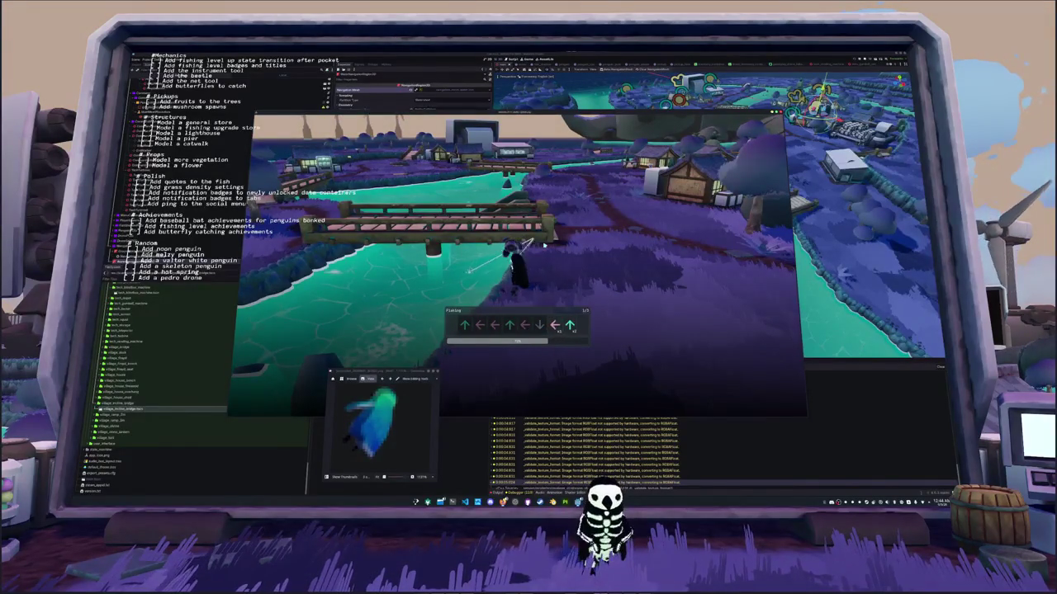
Complete the second and final sequences to catch a Killer Whale and dismiss its card
{"action": "key", "text": "Up"}
{"action": "key", "text": "Up"}
{"action": "key", "text": "Right"}
{"action": "key", "text": "Right"}
{"action": "key", "text": "Down"}
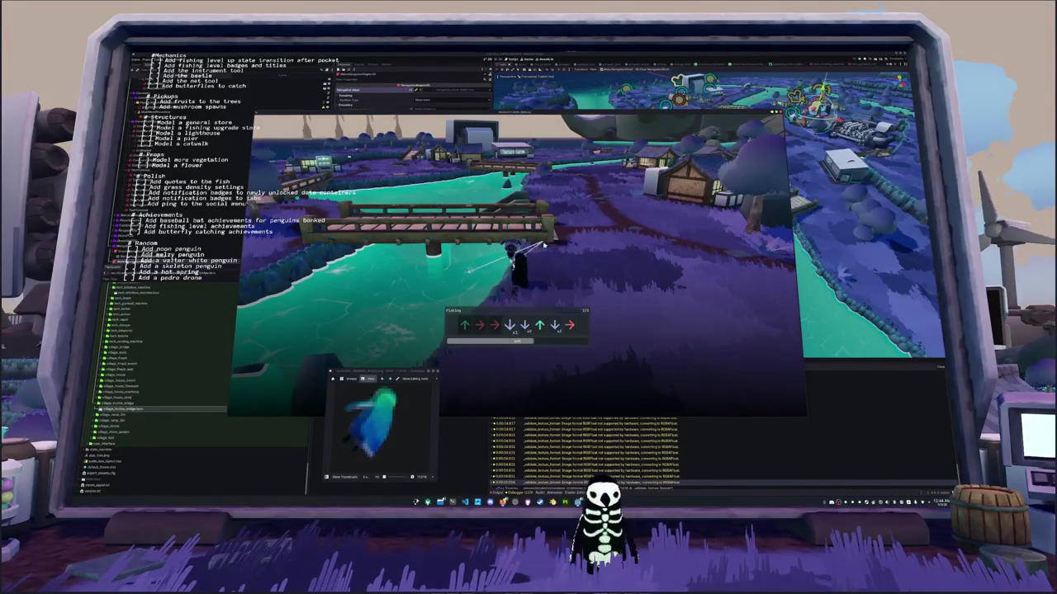
{"action": "key", "text": "Down"}
{"action": "key", "text": "Down"}
{"action": "key", "text": "Up"}
{"action": "key", "text": "Down"}
{"action": "key", "text": "Right"}
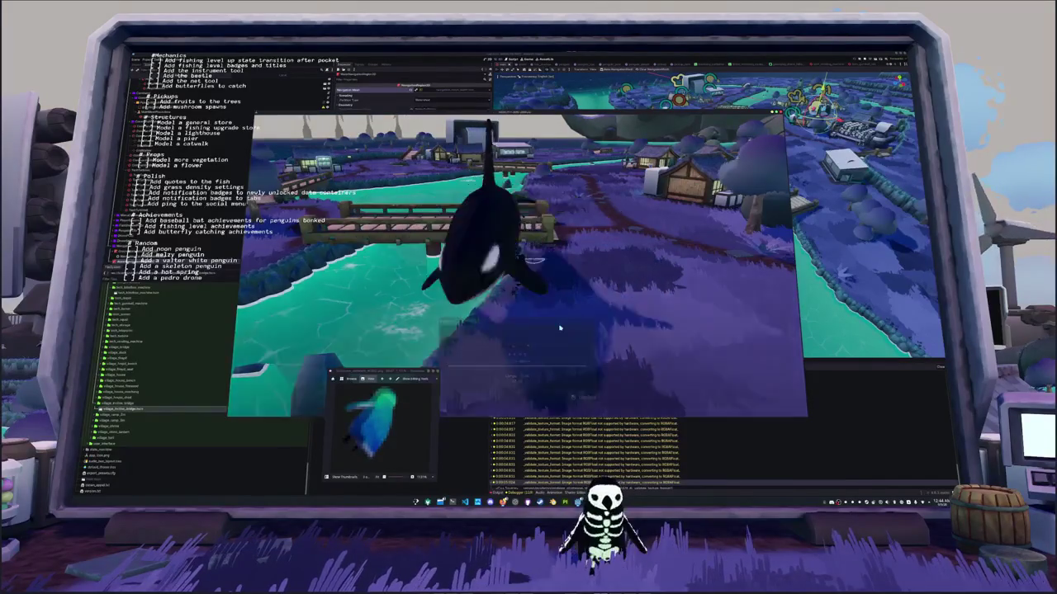
{"action": "key", "text": "space"}
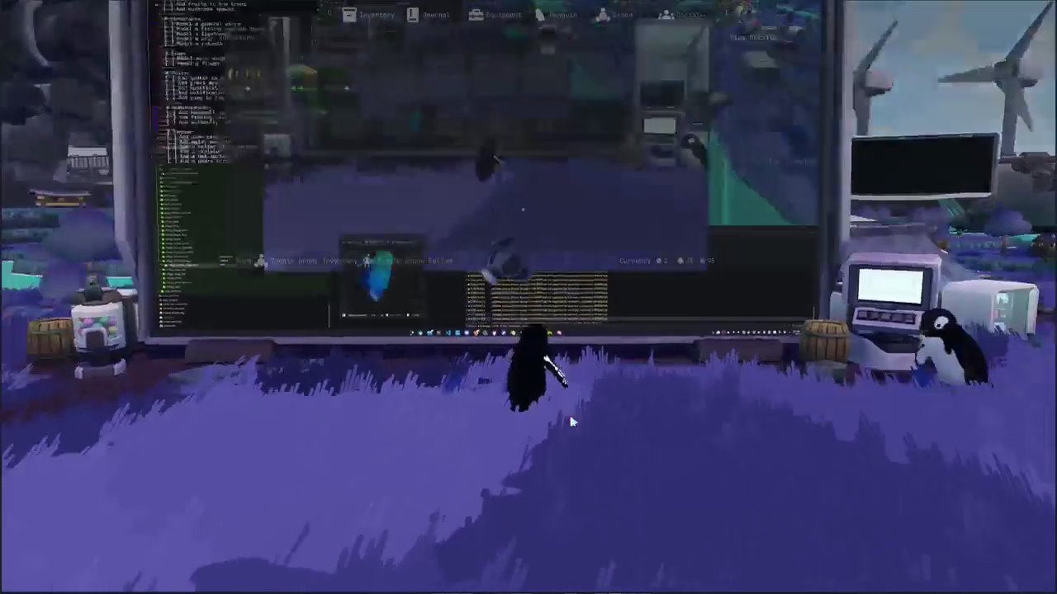
Apply the black-and-white Freddy skin from the game menu's Penguin page and close the menu
{"action": "key", "text": "Tab"}
{"action": "key", "text": "e"}
{"action": "key", "text": "e"}
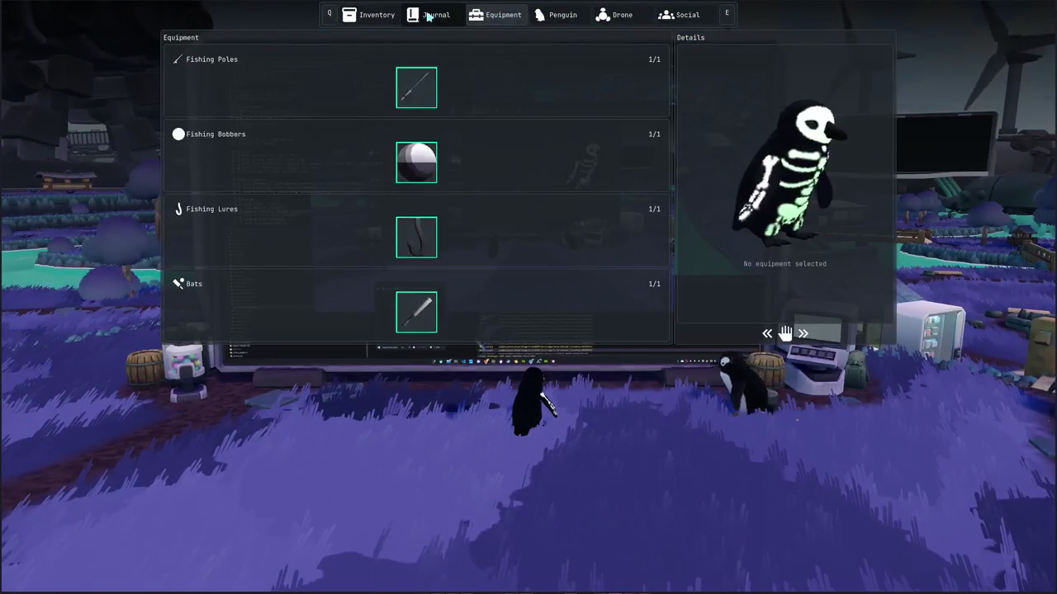
{"action": "key", "text": "q"}
{"action": "key", "text": "e"}
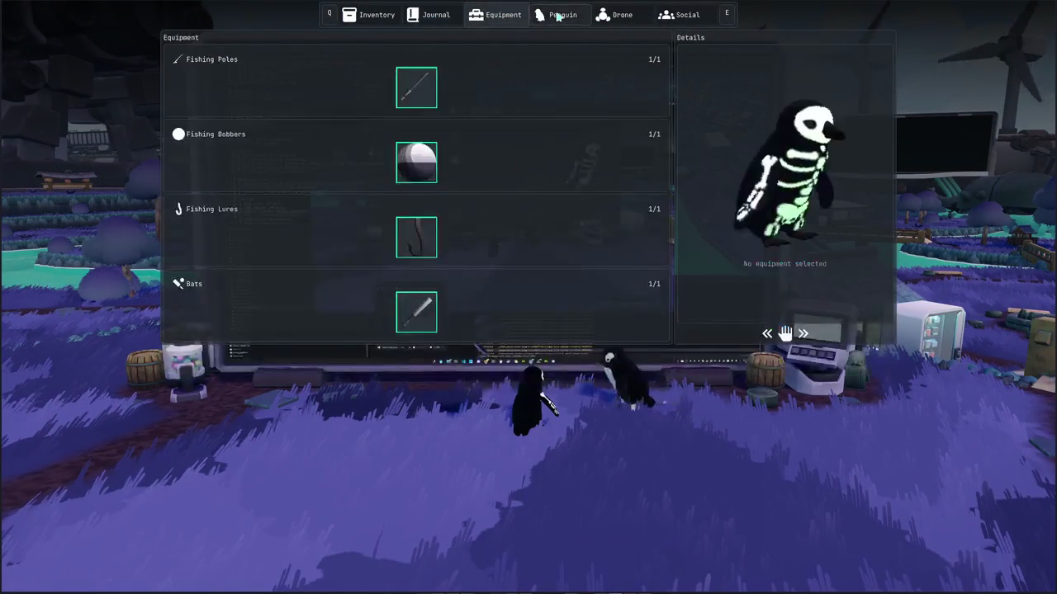
{"action": "key", "text": "e"}
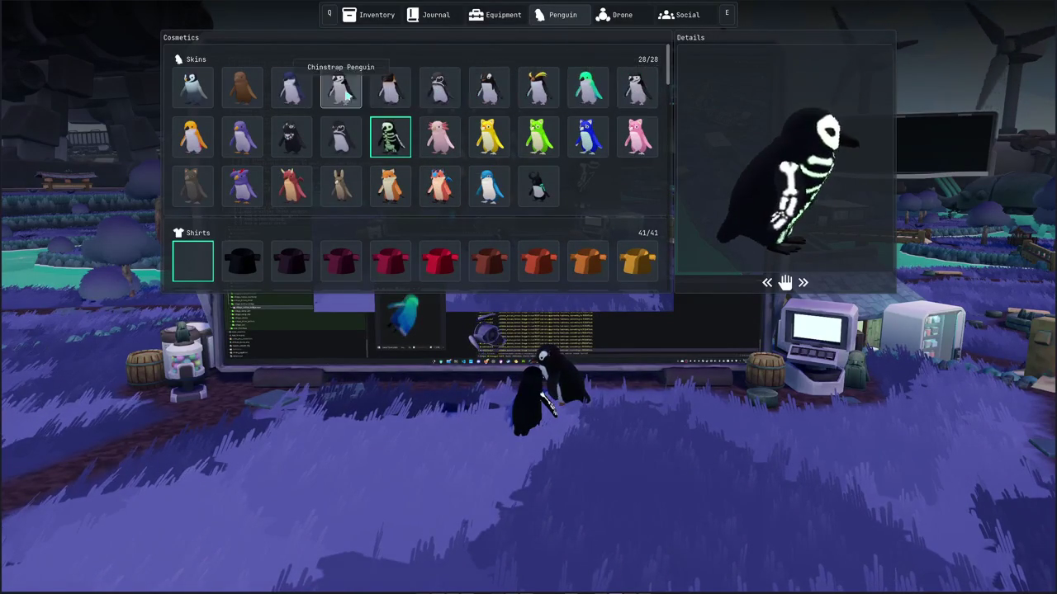
{"action": "left_click", "coordinate": [291, 141]}
{"action": "key", "text": "Escape"}
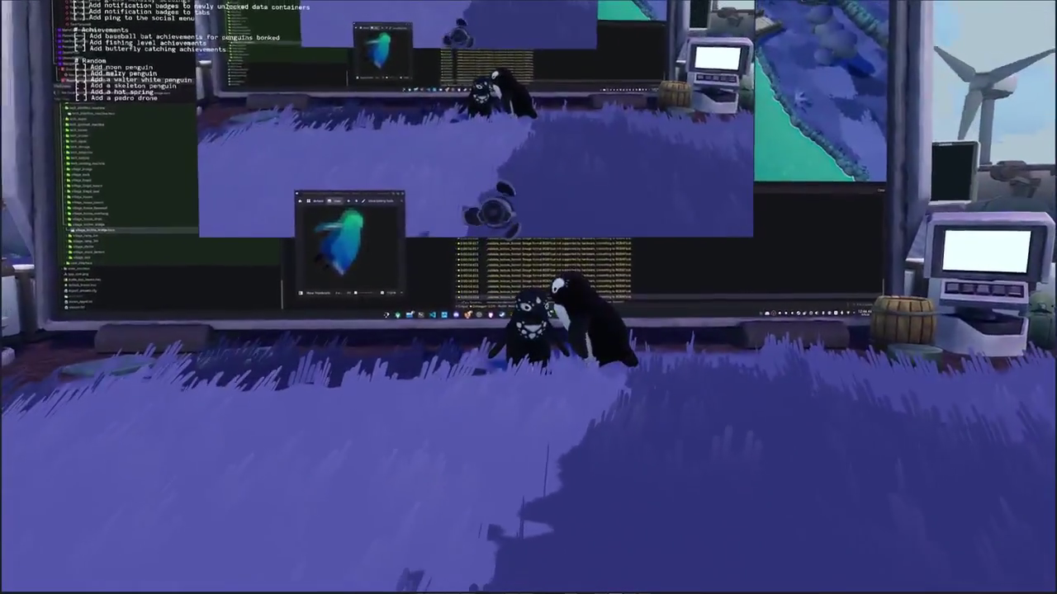
{"action": "scroll", "coordinate": [443, 224], "scroll_direction": "down", "scroll_amount": 3}
{"action": "scroll", "coordinate": [457, 248], "scroll_direction": "up", "scroll_amount": 2}
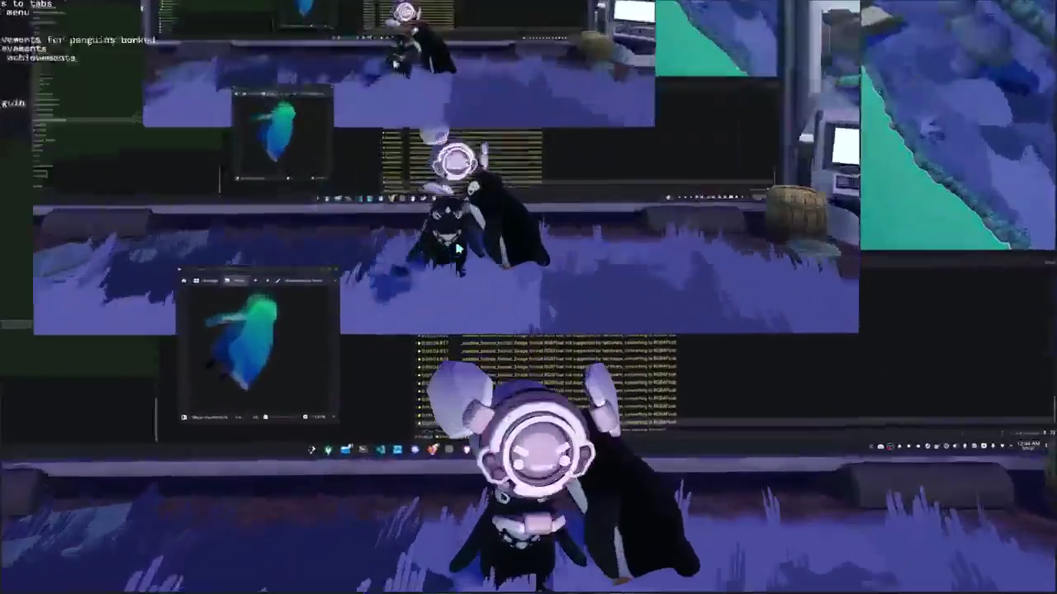
{"action": "scroll", "coordinate": [529, 297], "scroll_direction": "down", "scroll_amount": 5}
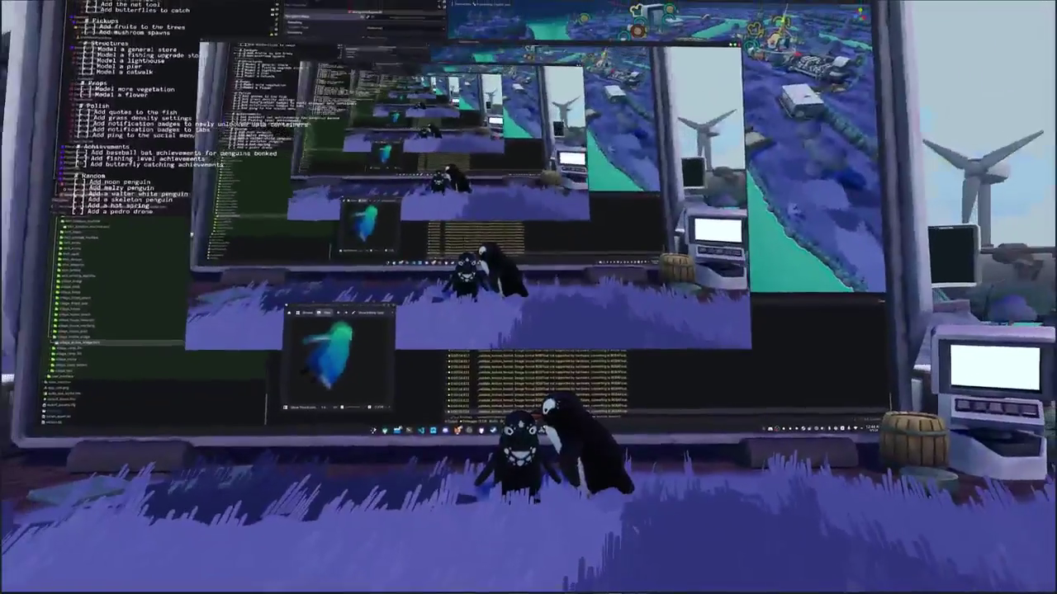
{"action": "scroll", "coordinate": [528, 297], "scroll_direction": "up", "scroll_amount": 2}
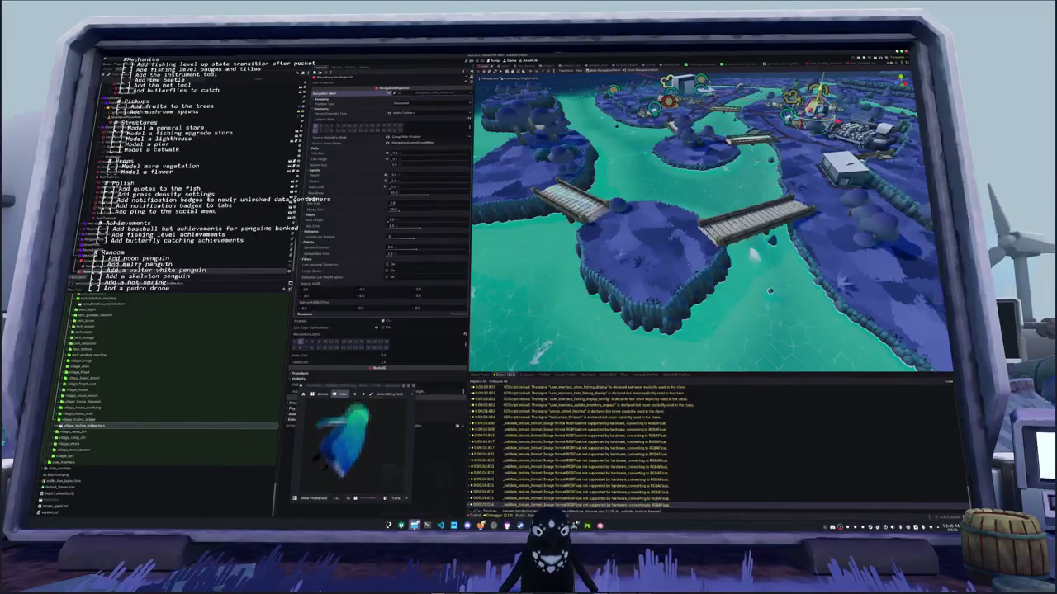
Delete the 'Model a catwalk' line from the OBS to-do Text source and confirm
{"action": "mouse_move", "coordinate": [414, 525]}
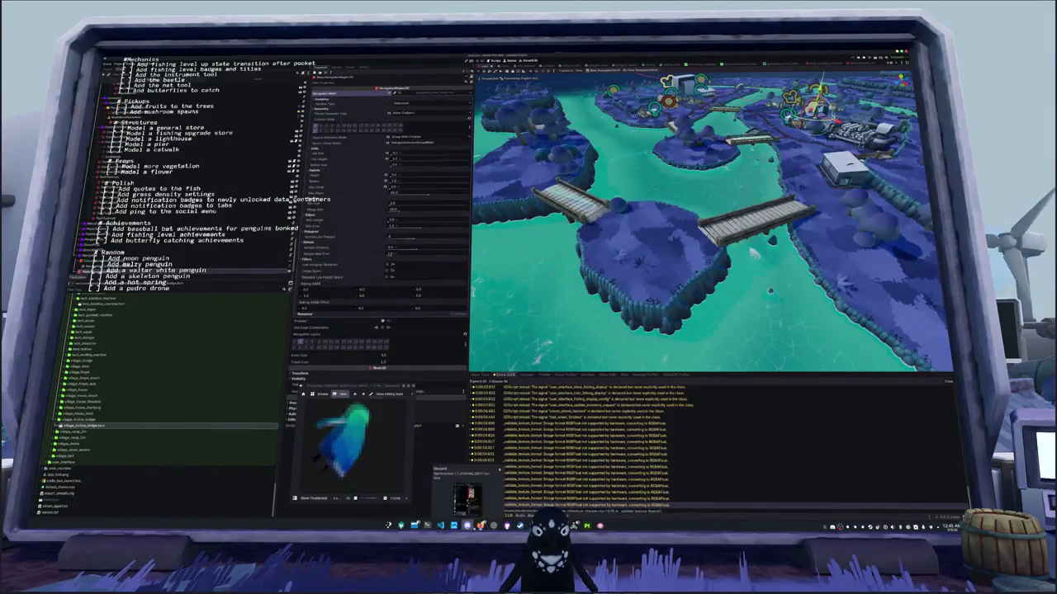
{"action": "left_click", "coordinate": [493, 525]}
{"action": "left_click", "coordinate": [455, 293]}
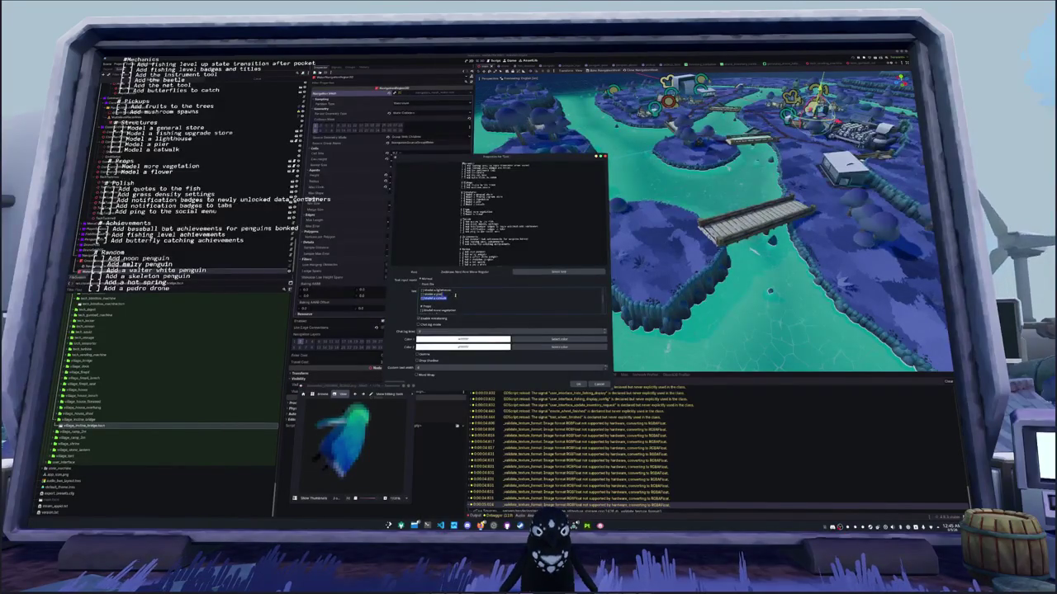
{"action": "key", "text": "BackSpace"}
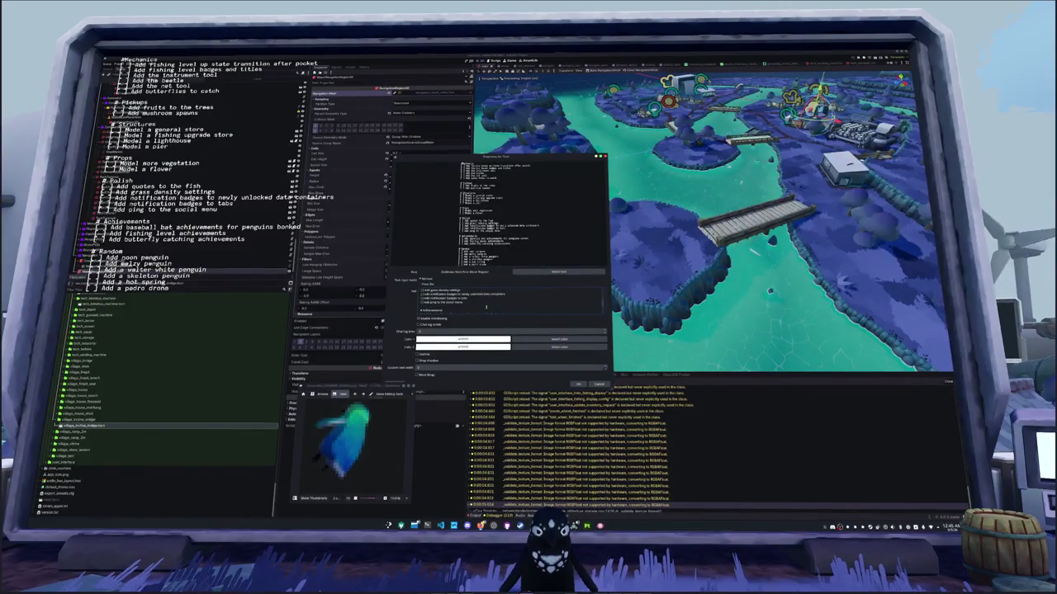
{"action": "scroll", "coordinate": [486, 307], "scroll_direction": "down", "scroll_amount": 1}
{"action": "left_click", "coordinate": [579, 385]}
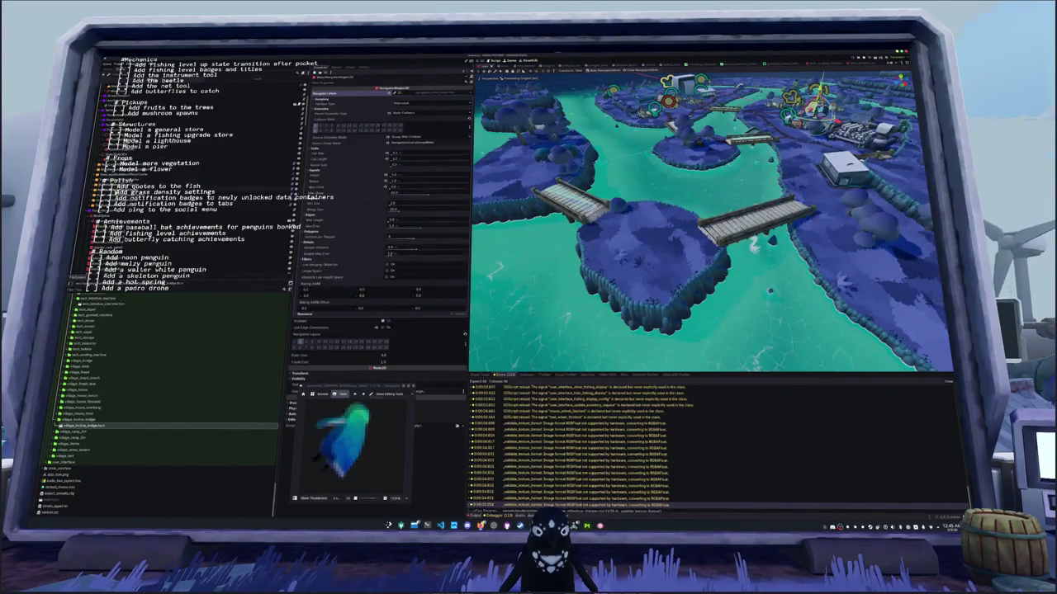
Set Cast Shadow to Off under Geometry for the MultiMeshInstance3D scenery node
{"action": "left_click", "coordinate": [528, 83]}
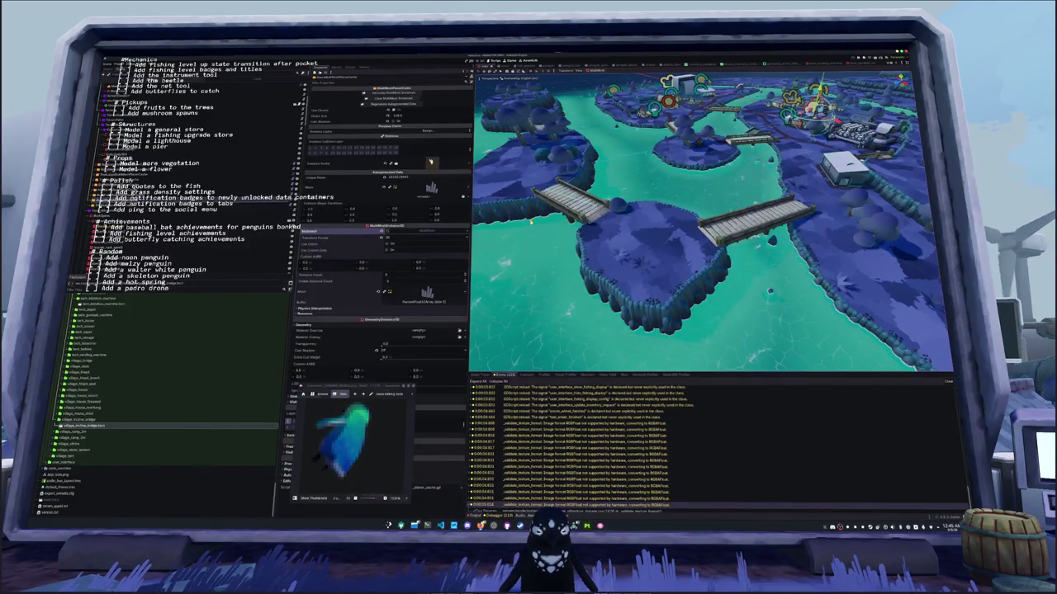
{"action": "scroll", "coordinate": [711, 223], "scroll_direction": "up", "scroll_amount": 5}
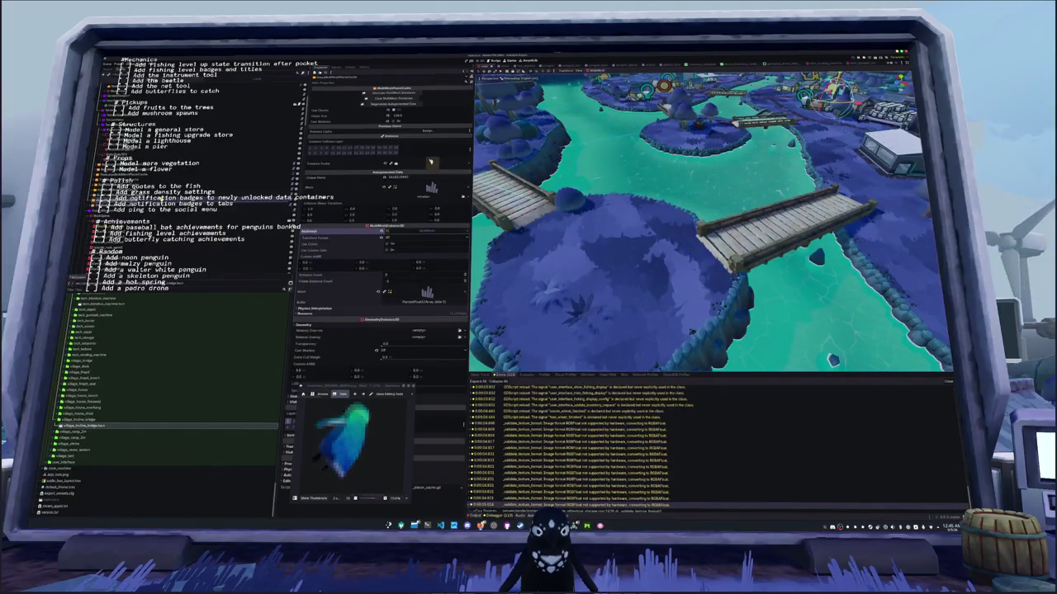
{"action": "left_click", "coordinate": [430, 162]}
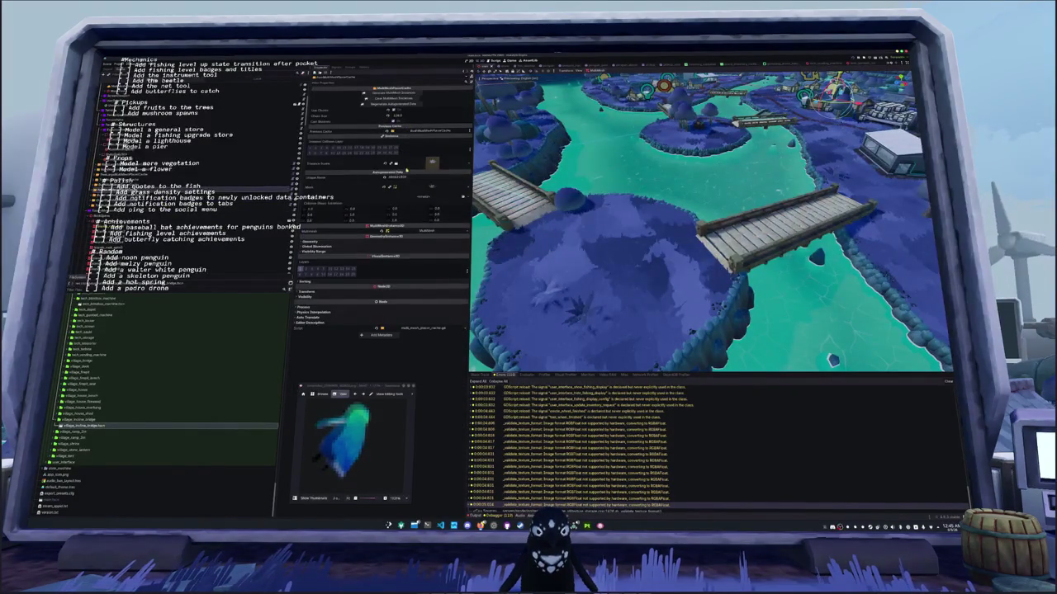
{"action": "left_click", "coordinate": [371, 244]}
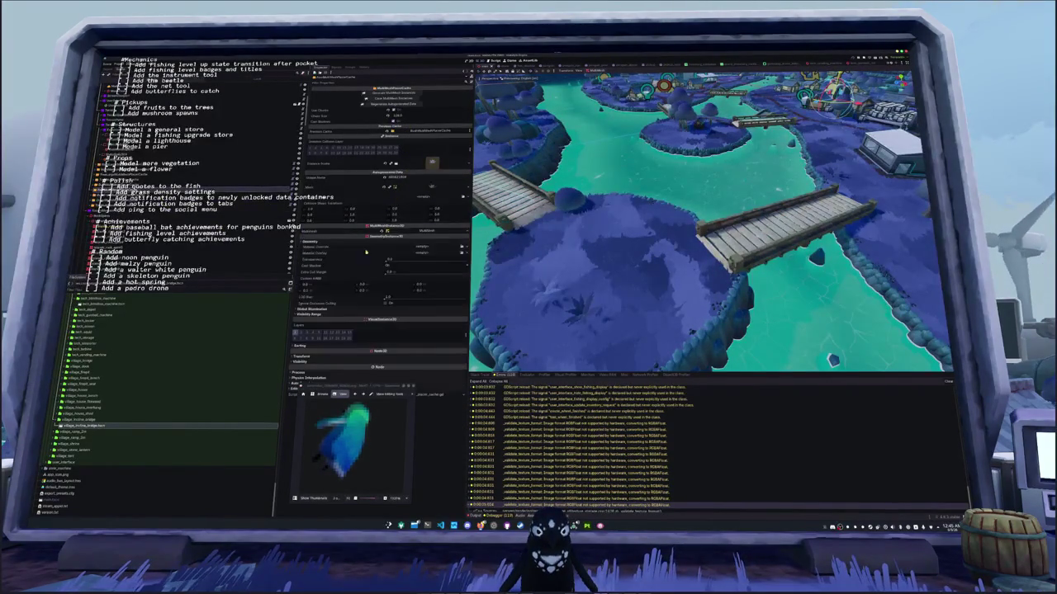
{"action": "left_click", "coordinate": [393, 266]}
{"action": "left_click", "coordinate": [393, 273]}
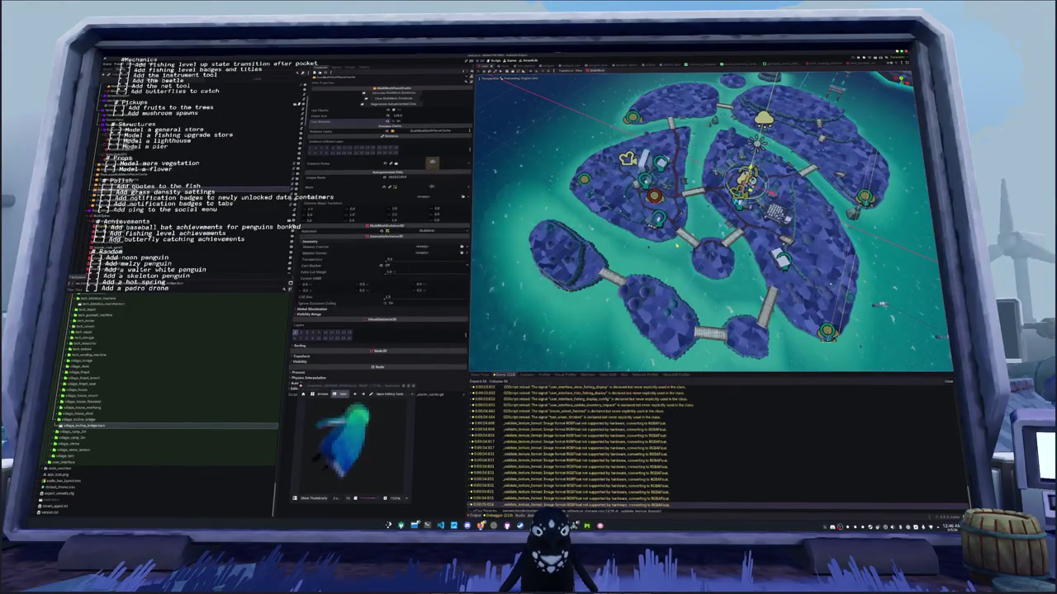
Delete the wooden bridge node between the two lower-left islands
{"action": "left_click", "coordinate": [190, 270]}
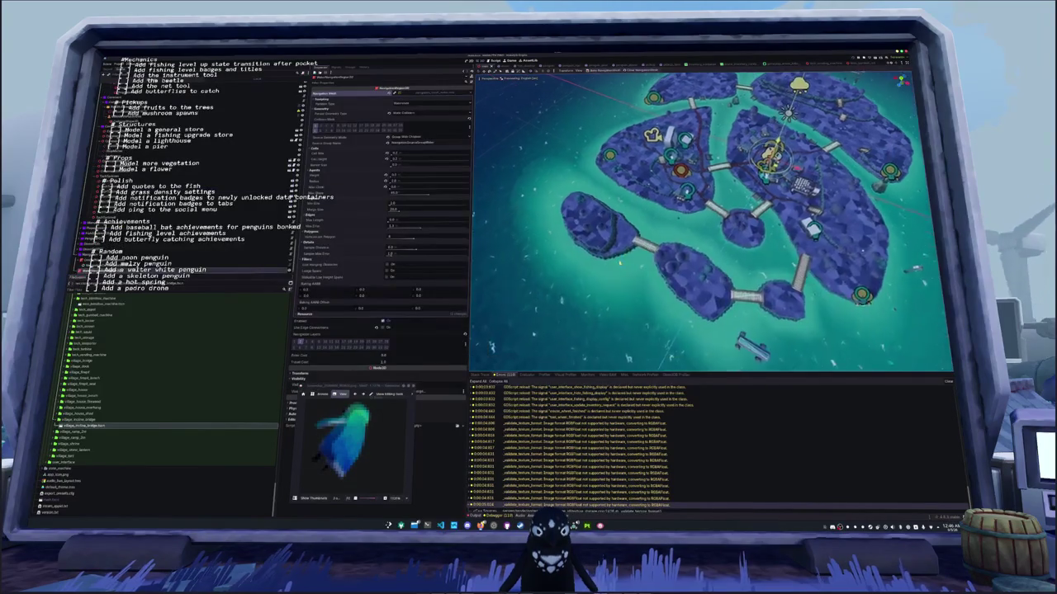
{"action": "left_click", "coordinate": [601, 268]}
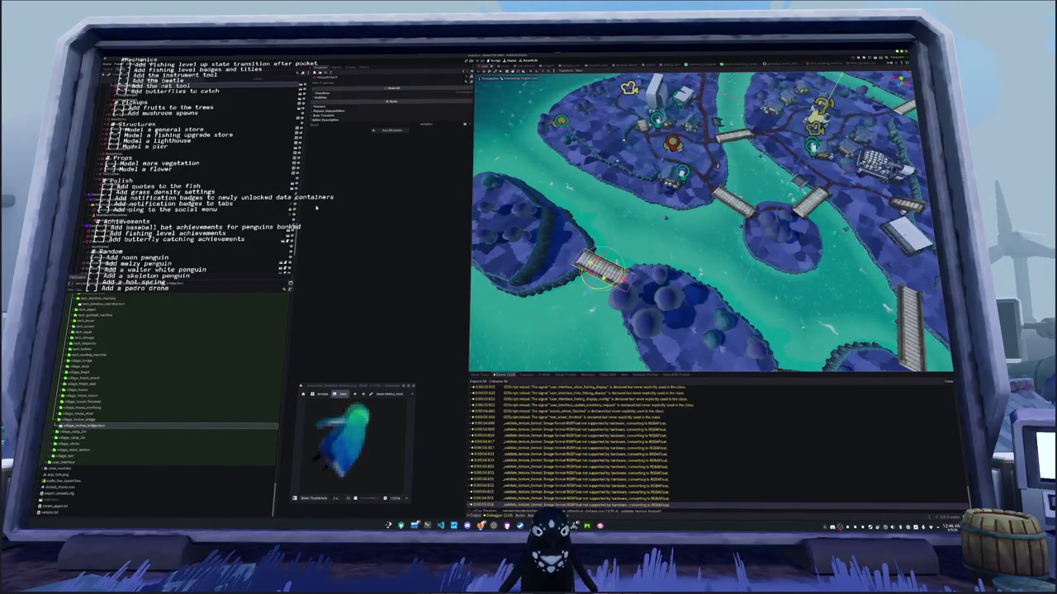
{"action": "left_click", "coordinate": [132, 154]}
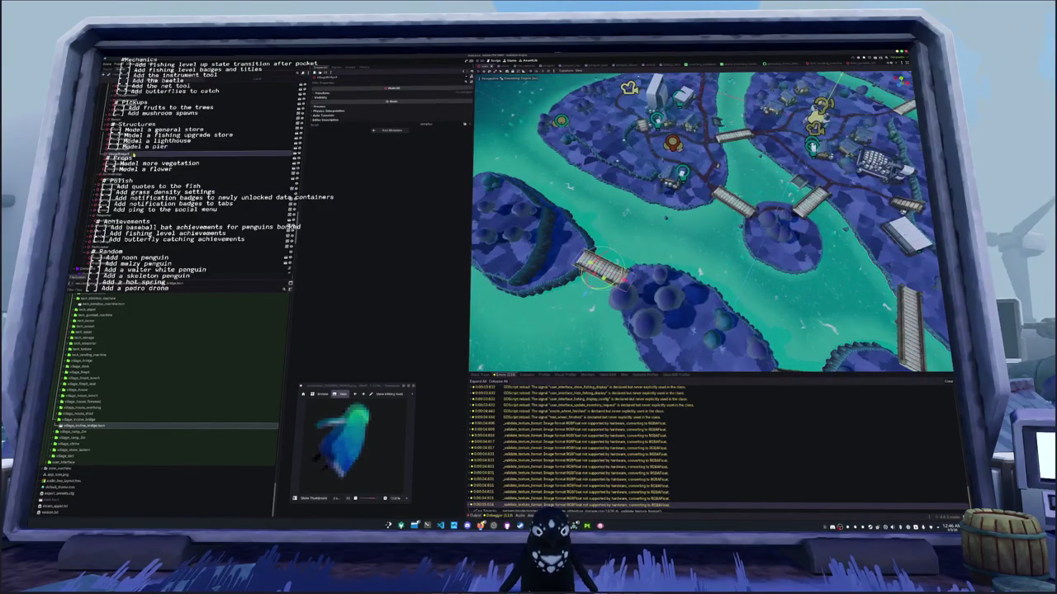
{"action": "key", "text": "Delete"}
{"action": "key", "text": "Return"}
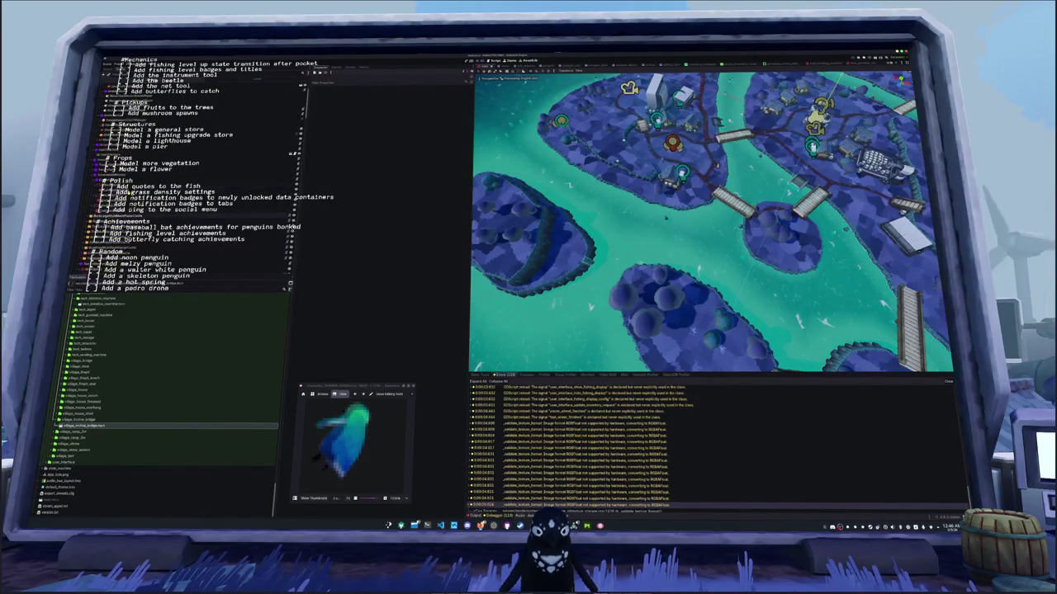
Select the island scenery multimesh and show the Output log in the bottom panel
{"action": "left_click", "coordinate": [816, 119]}
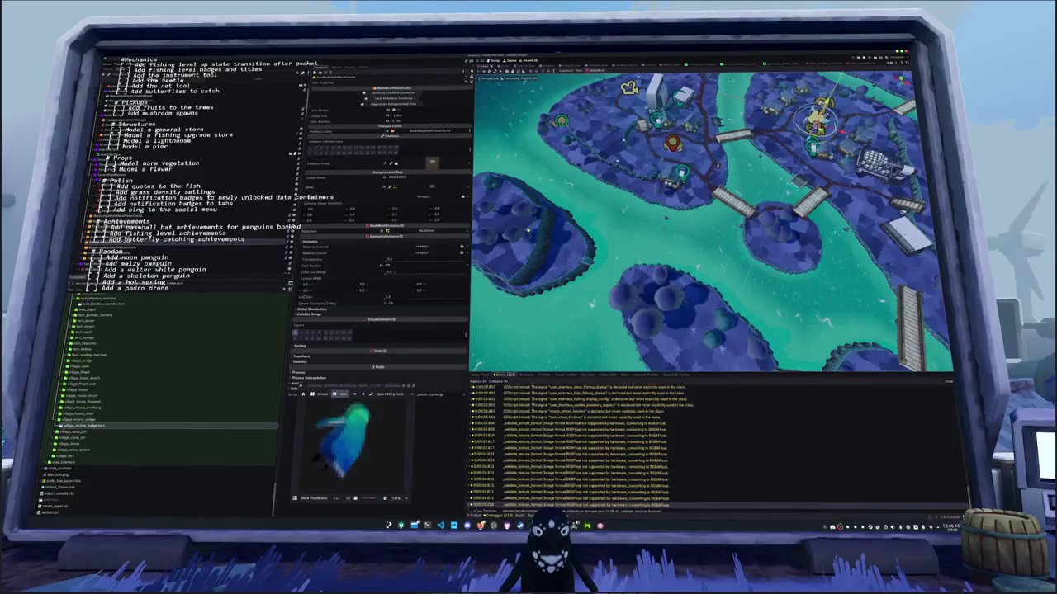
{"action": "scroll", "coordinate": [710, 222], "scroll_direction": "down", "scroll_amount": 5}
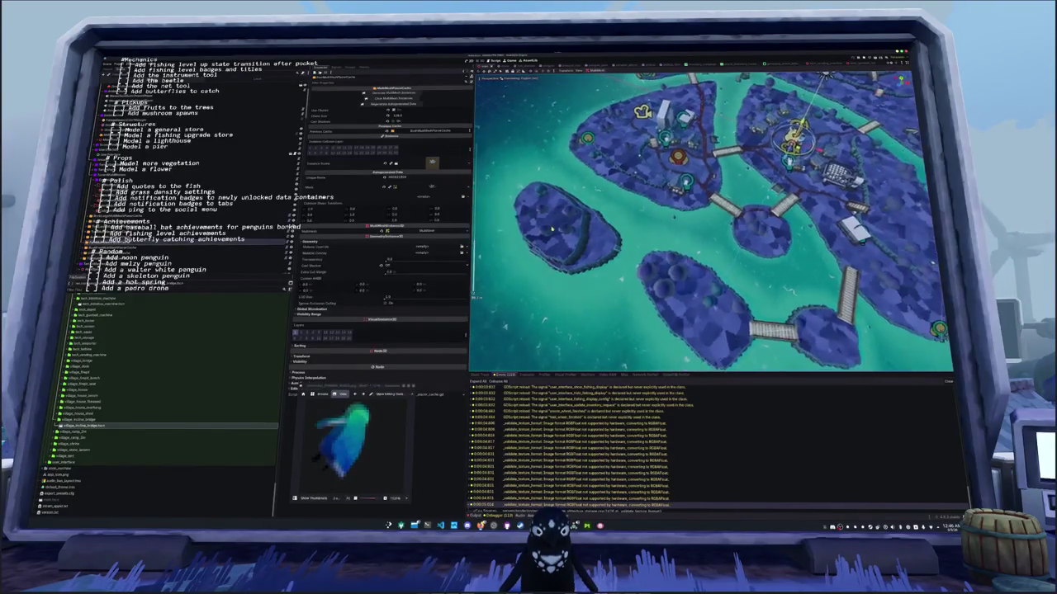
{"action": "scroll", "coordinate": [710, 222], "scroll_direction": "down", "scroll_amount": 3}
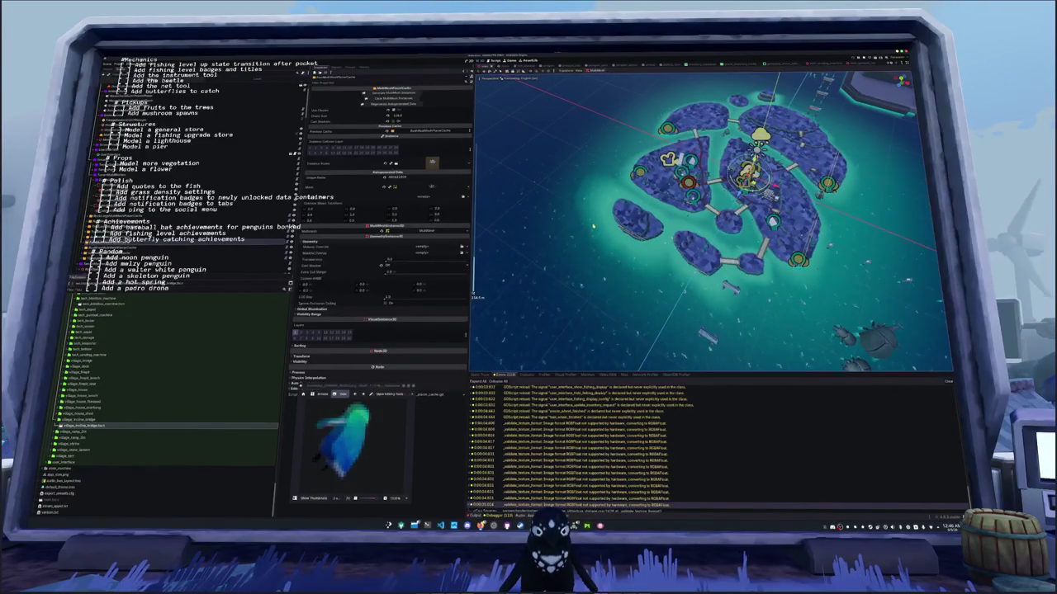
{"action": "scroll", "coordinate": [592, 229], "scroll_direction": "up", "scroll_amount": 5}
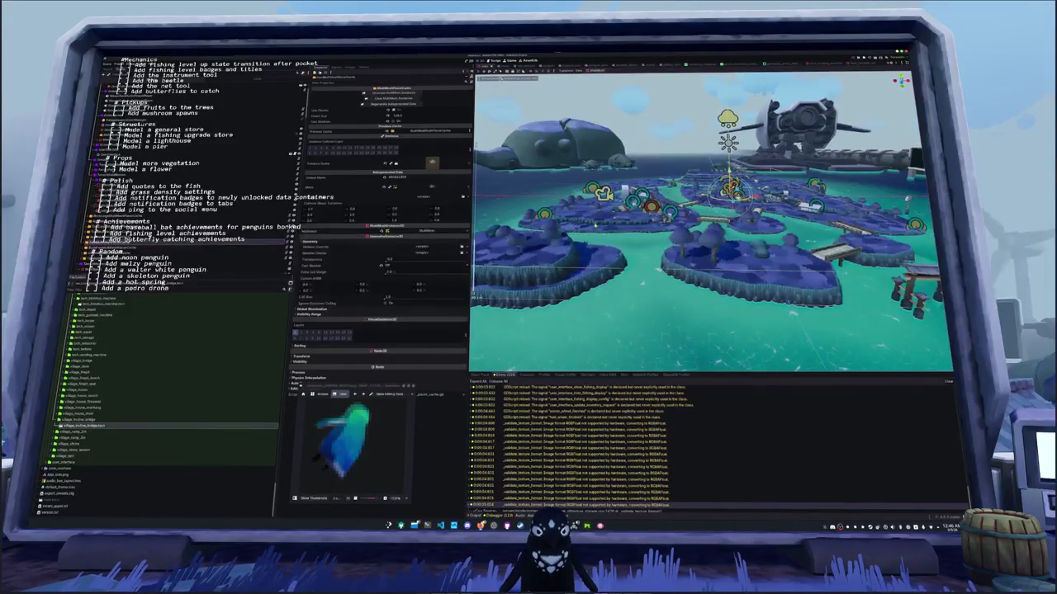
{"action": "scroll", "coordinate": [593, 224], "scroll_direction": "up", "scroll_amount": 8}
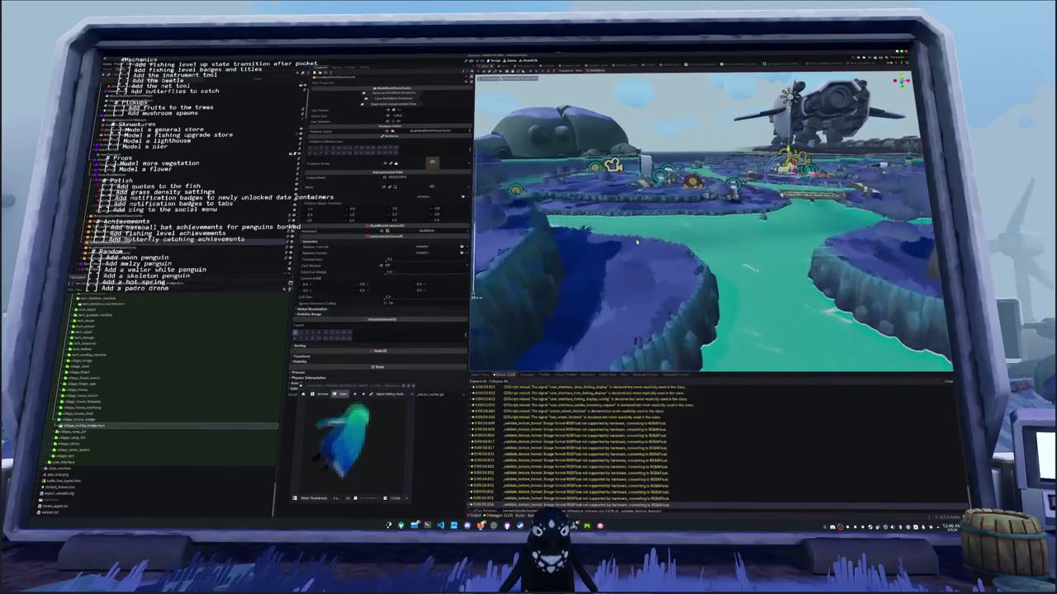
{"action": "scroll", "coordinate": [637, 241], "scroll_direction": "up", "scroll_amount": 6}
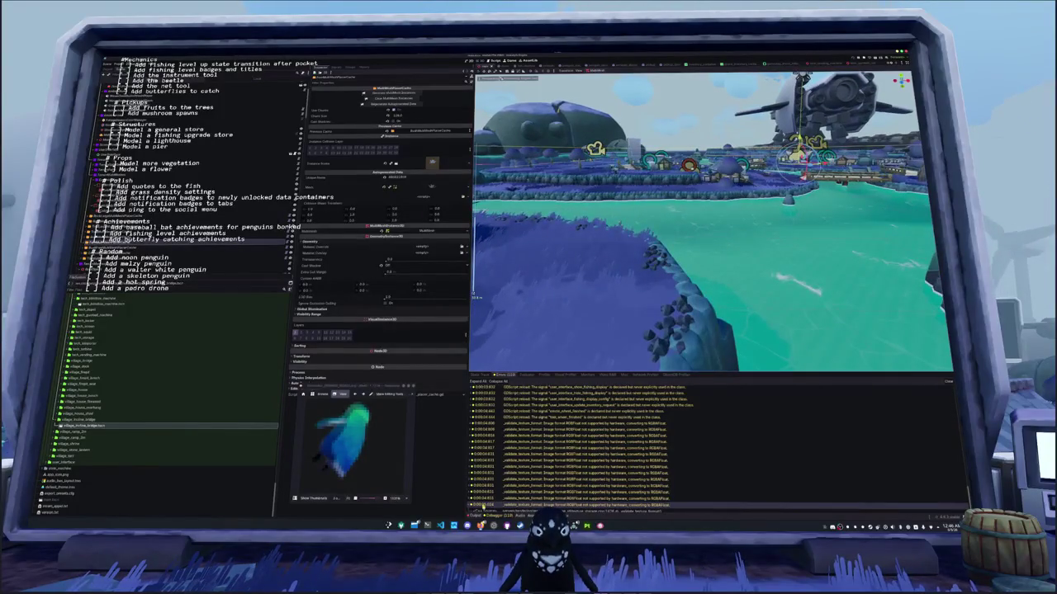
{"action": "key", "text": "F5"}
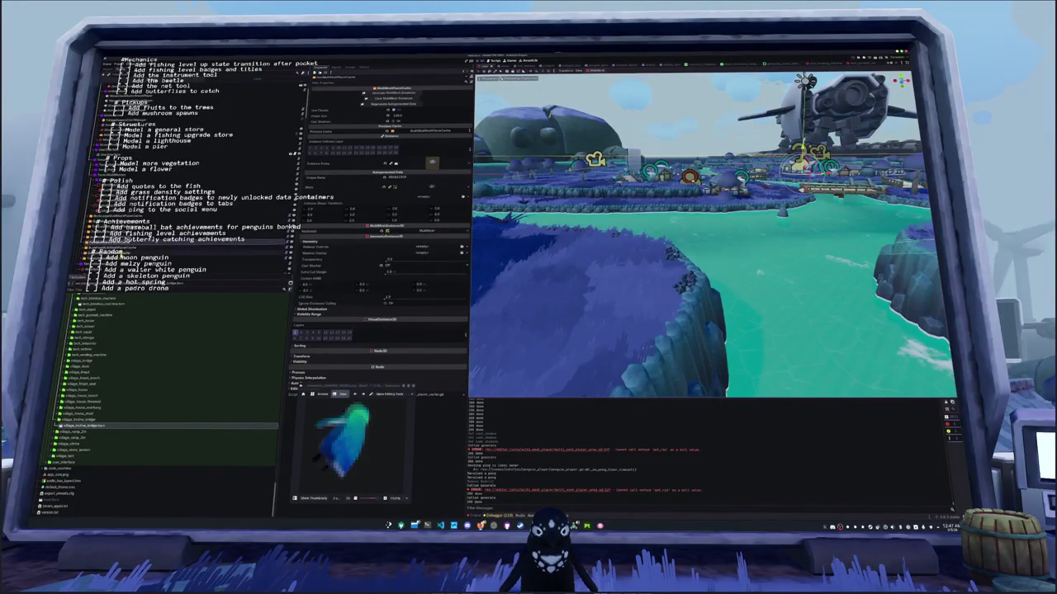
Orbit and frame the island village from aerial and close views to check paths and bridges
{"action": "left_click", "coordinate": [413, 229]}
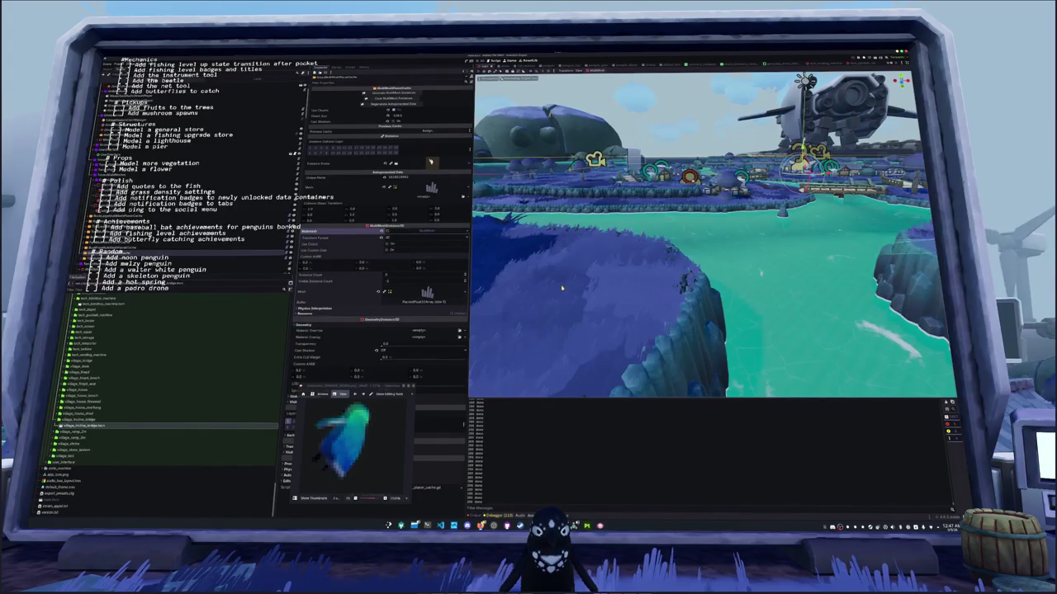
{"action": "left_click_drag", "start_coordinate": [562, 289], "coordinate": [673, 266]}
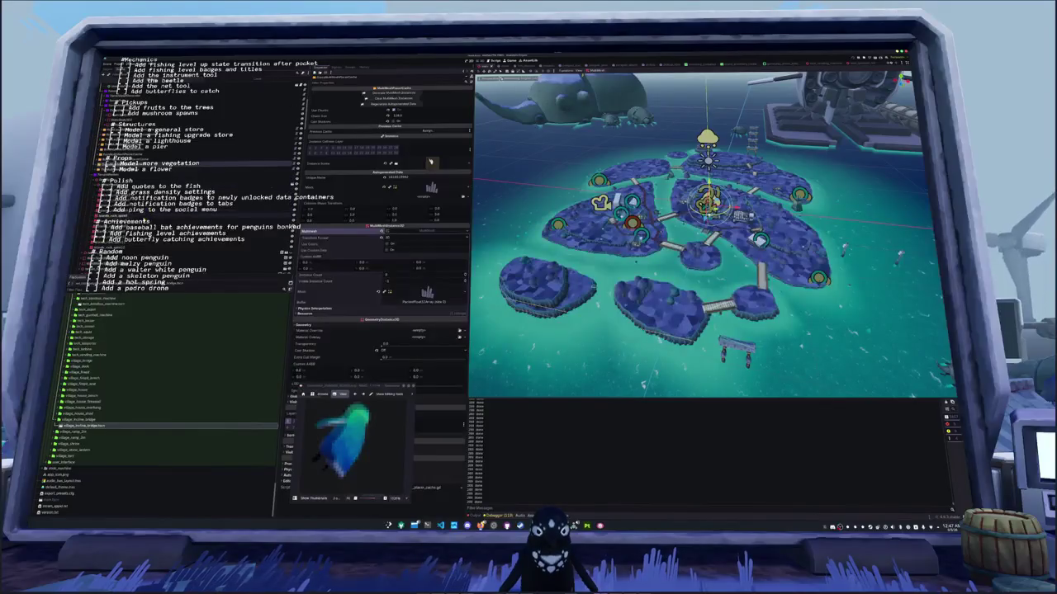
{"action": "scroll", "coordinate": [431, 162], "scroll_direction": "down", "scroll_amount": 5}
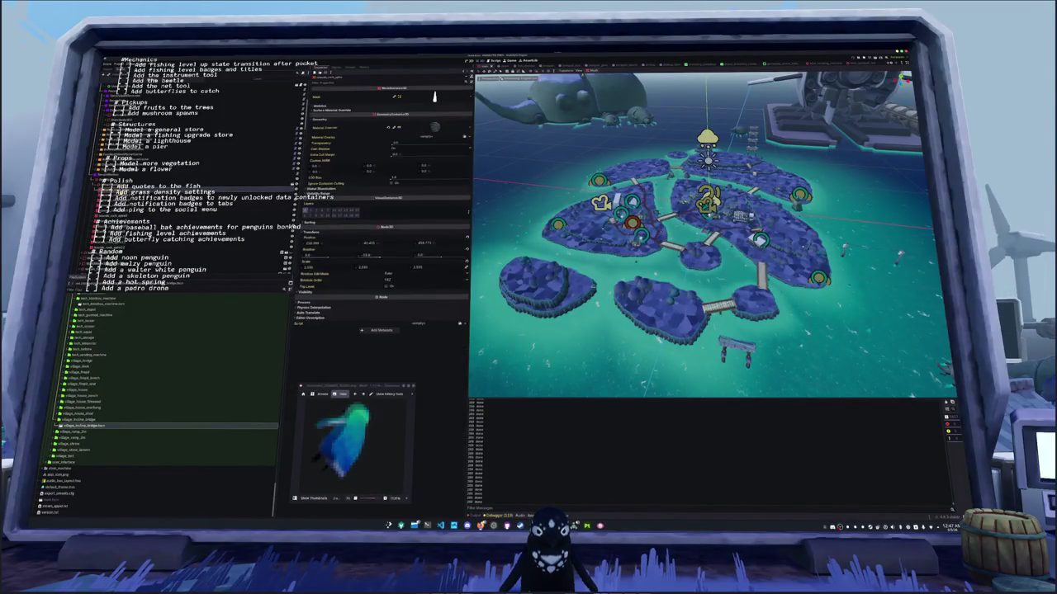
{"action": "key", "text": "f"}
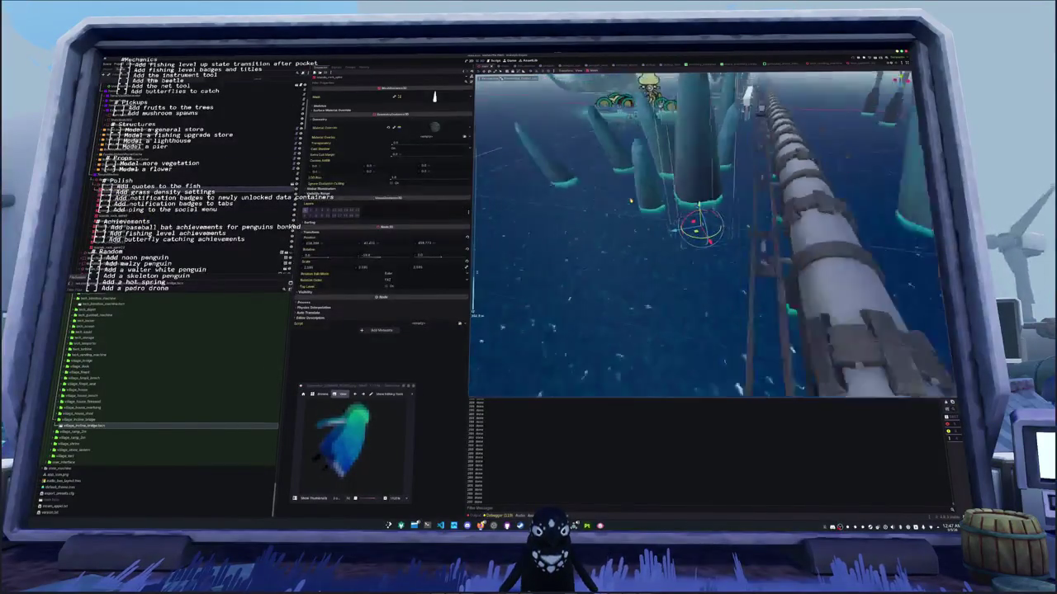
{"action": "mouse_move", "coordinate": [613, 200]}
{"action": "left_mouse_down"}
{"action": "mouse_move", "coordinate": [471, 211]}
{"action": "mouse_move", "coordinate": [483, 211]}
{"action": "left_mouse_up"}
{"action": "left_click", "coordinate": [582, 192]}
{"action": "key", "text": "f"}
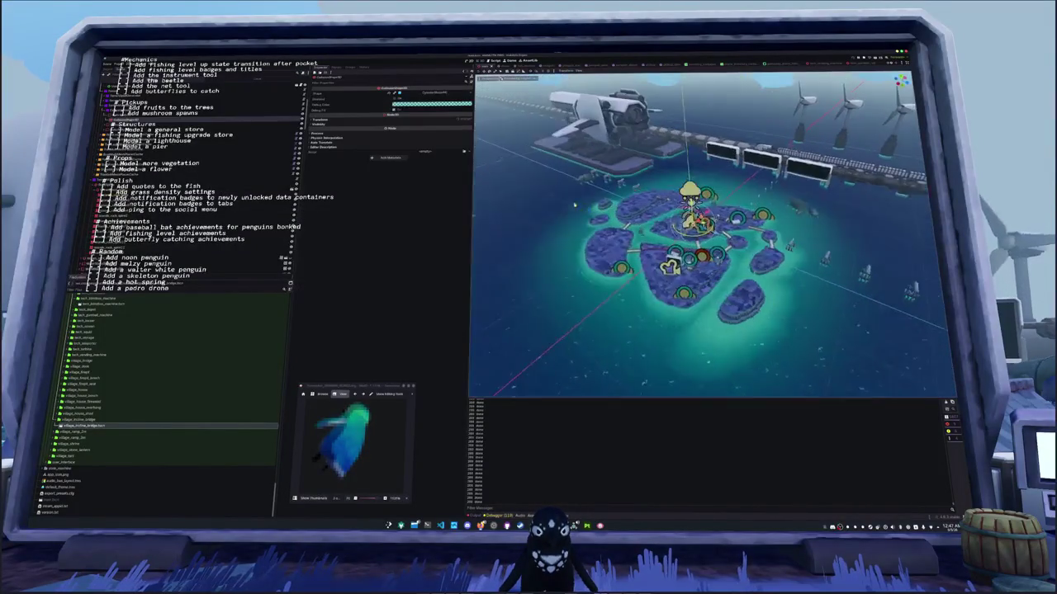
{"action": "left_click_drag", "start_coordinate": [483, 211], "coordinate": [554, 246]}
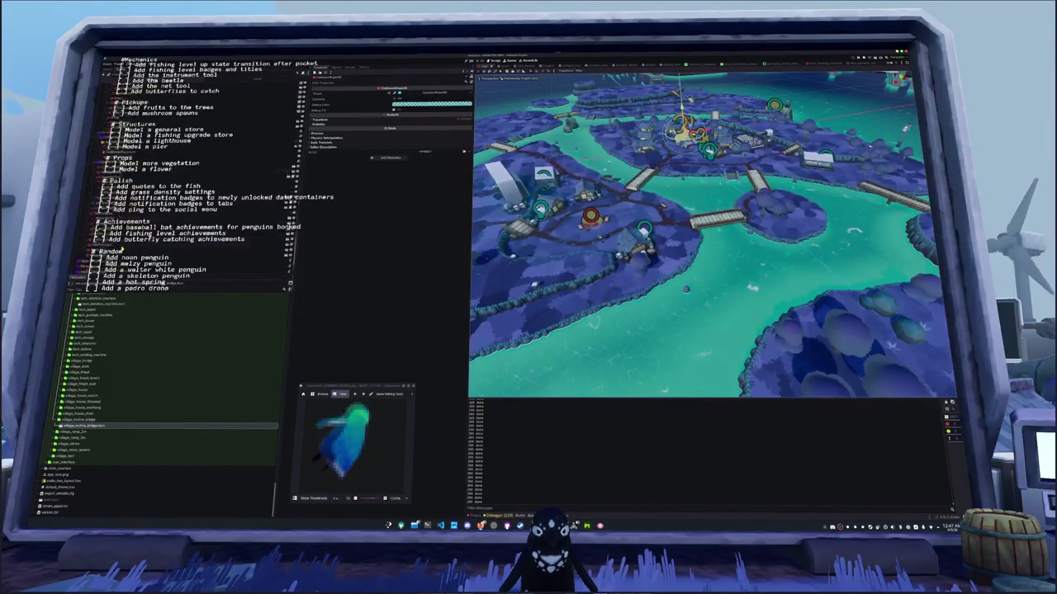
{"action": "left_click", "coordinate": [124, 258]}
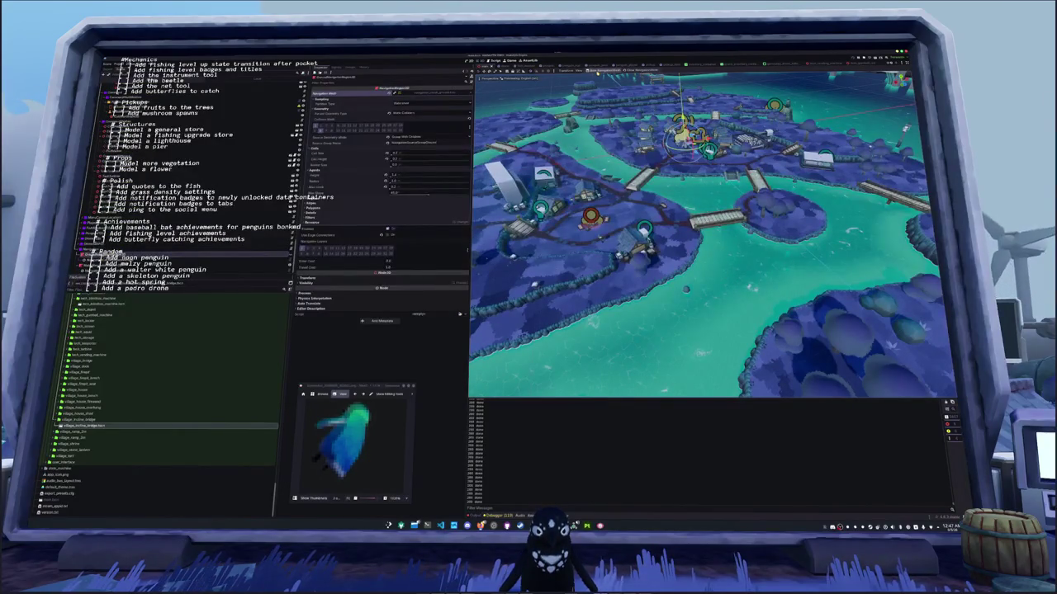
Bake the NavigationRegion3D's navigation mesh and bring up the drop-down terminal
{"action": "left_click", "coordinate": [603, 72]}
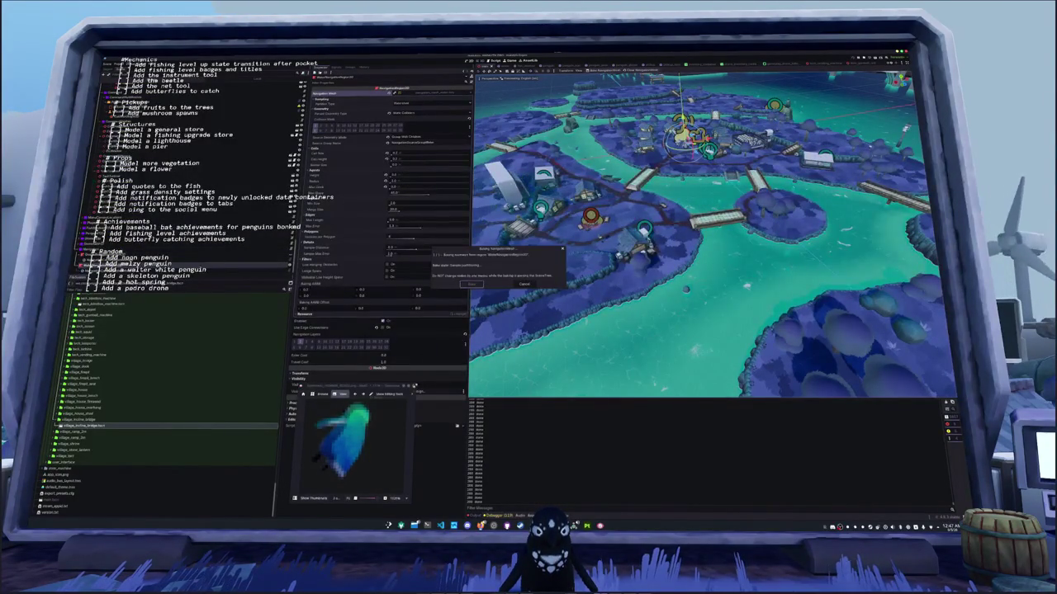
{"action": "left_click", "coordinate": [427, 525]}
Stage and commit all changes as 'Updated all multimeshes for new bridge', then recheck git status
{"action": "type", "text": "git status"}
{"action": "key", "text": "Return"}
{"action": "type", "text": "git a"}
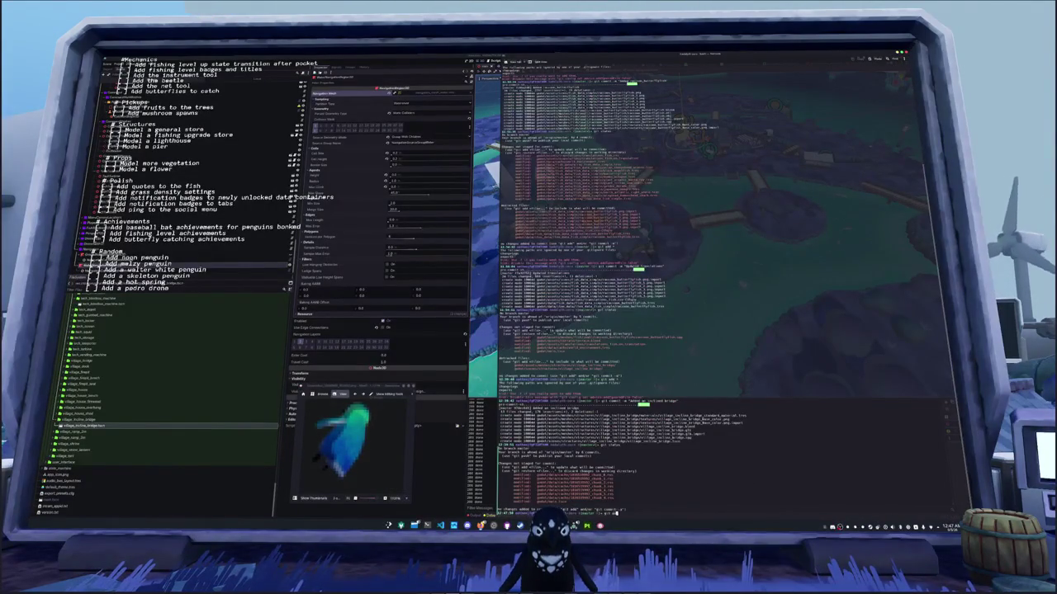
{"action": "type", "text": "dd ."}
{"action": "key", "text": "Return"}
{"action": "type", "text": "git comm"}
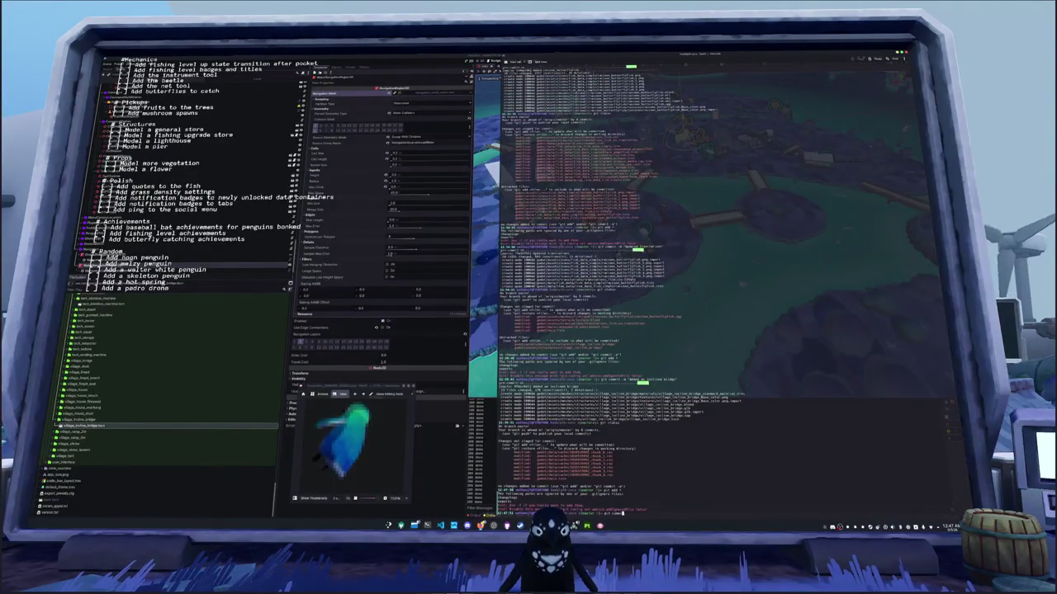
{"action": "type", "text": "ated all m"}
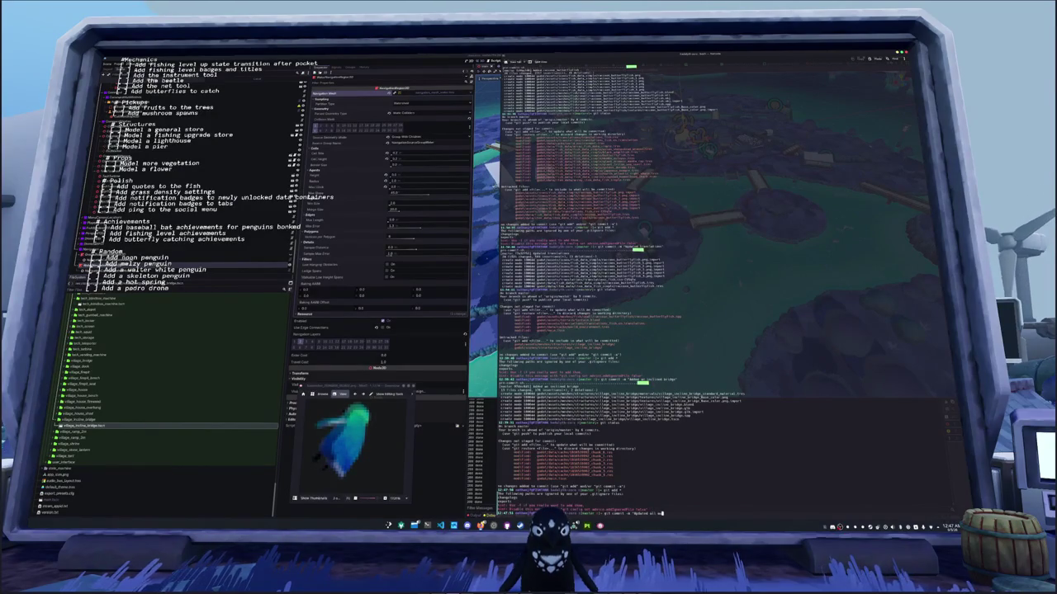
{"action": "type", "text": "v"}
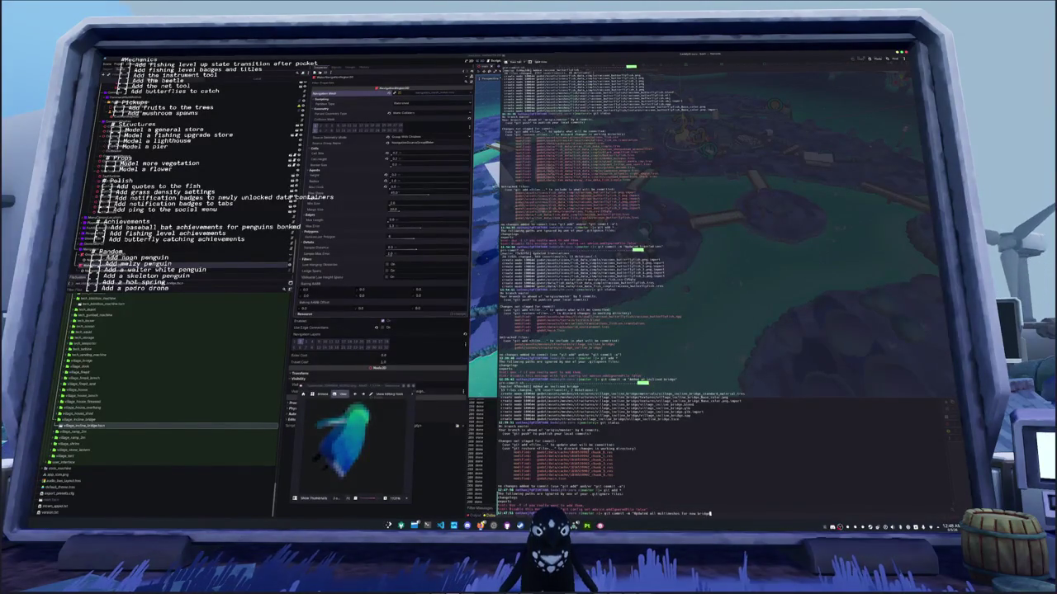
{"action": "key", "text": "Return"}
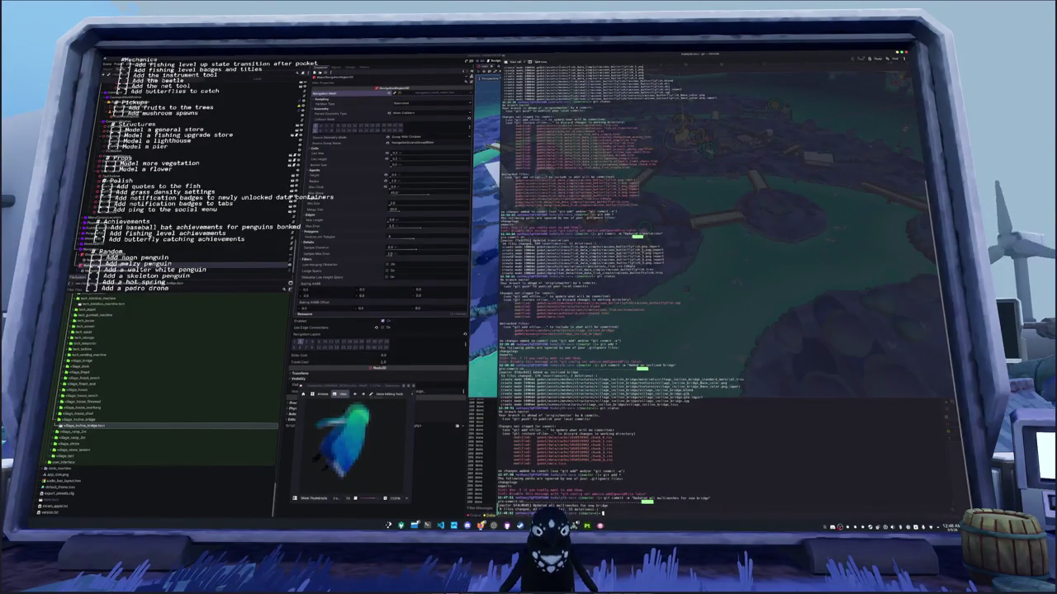
{"action": "type", "text": "git status"}
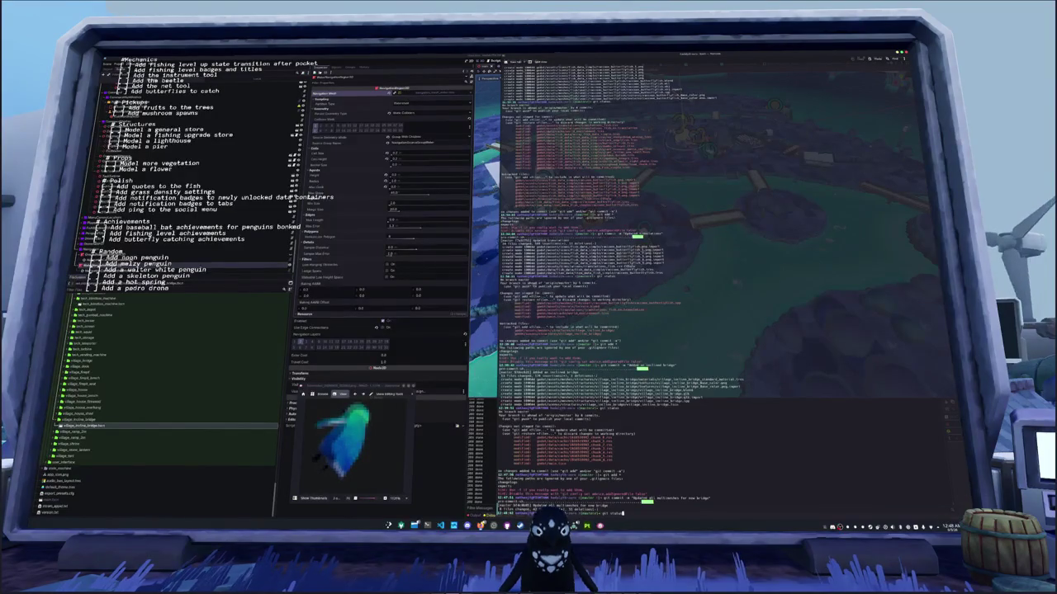
{"action": "key", "text": "Return"}
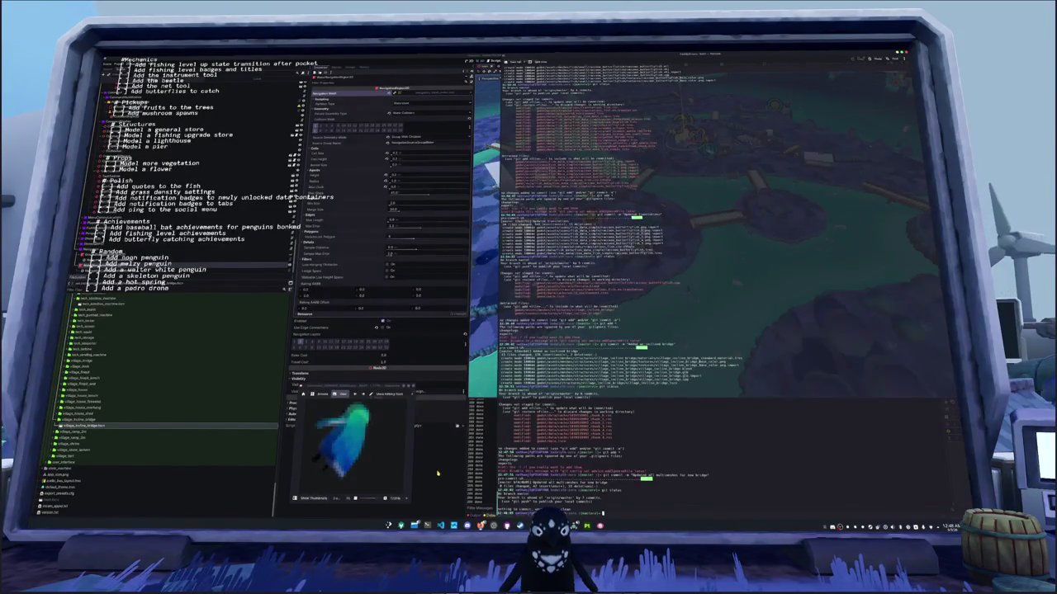
{"action": "key", "text": "F12"}
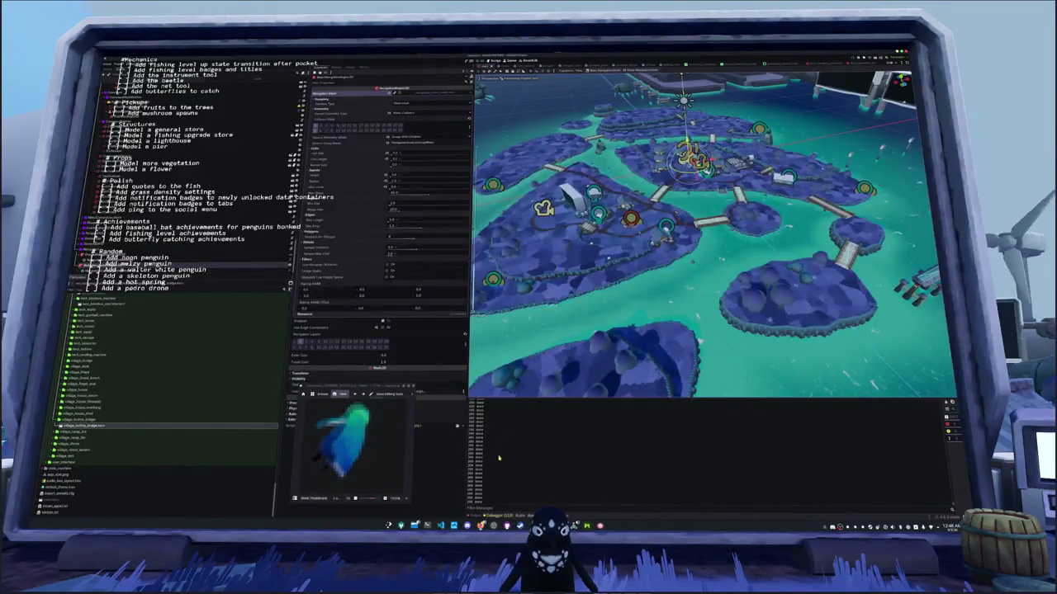
Bring up OBS, open the to-do text overlay's properties and scroll down the list
{"action": "left_click", "coordinate": [494, 525]}
{"action": "left_click", "coordinate": [449, 293]}
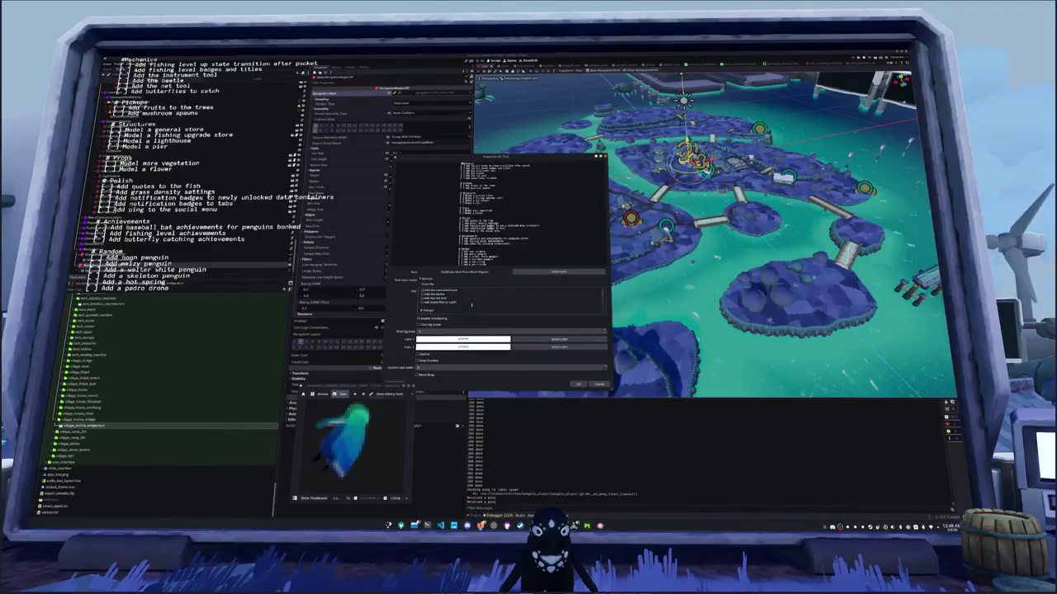
{"action": "scroll", "coordinate": [471, 304], "scroll_direction": "down", "scroll_amount": 2}
{"action": "scroll", "coordinate": [470, 299], "scroll_direction": "down", "scroll_amount": 2}
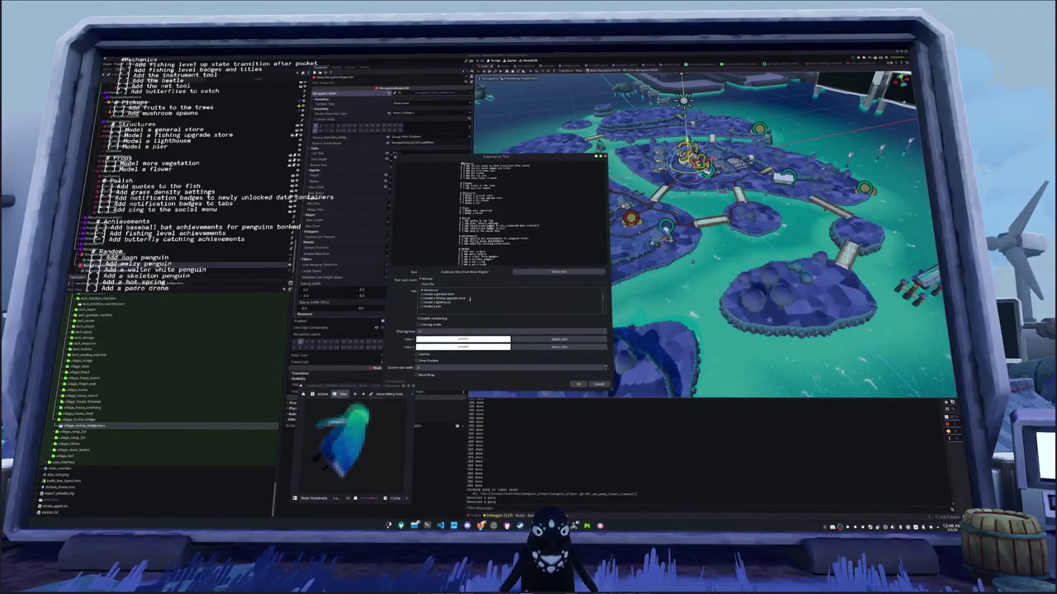
{"action": "scroll", "coordinate": [470, 299], "scroll_direction": "down", "scroll_amount": 2}
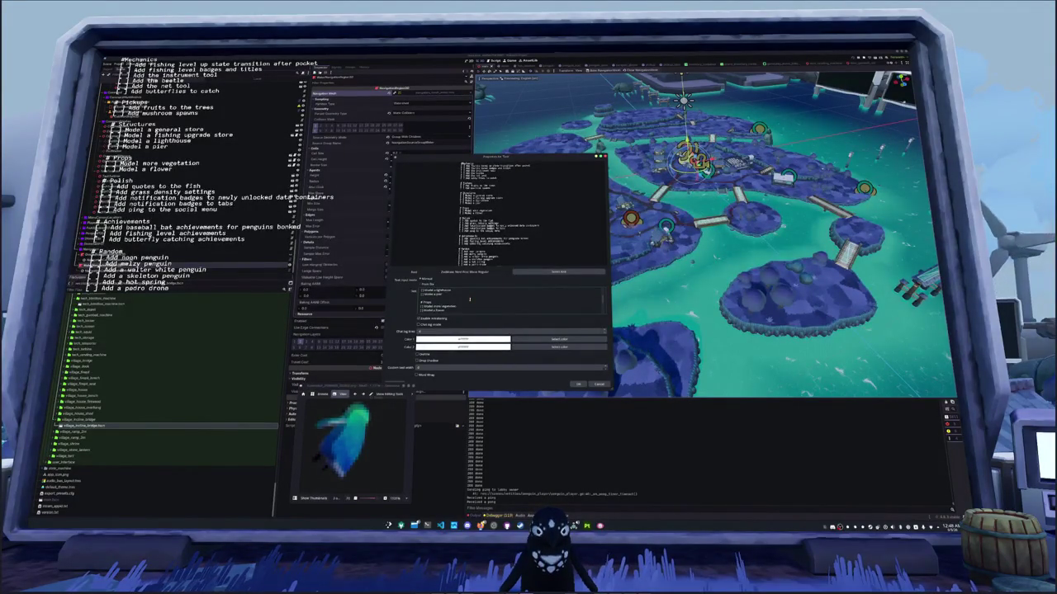
{"action": "scroll", "coordinate": [470, 299], "scroll_direction": "down", "scroll_amount": 1}
{"action": "scroll", "coordinate": [469, 299], "scroll_direction": "down", "scroll_amount": 2}
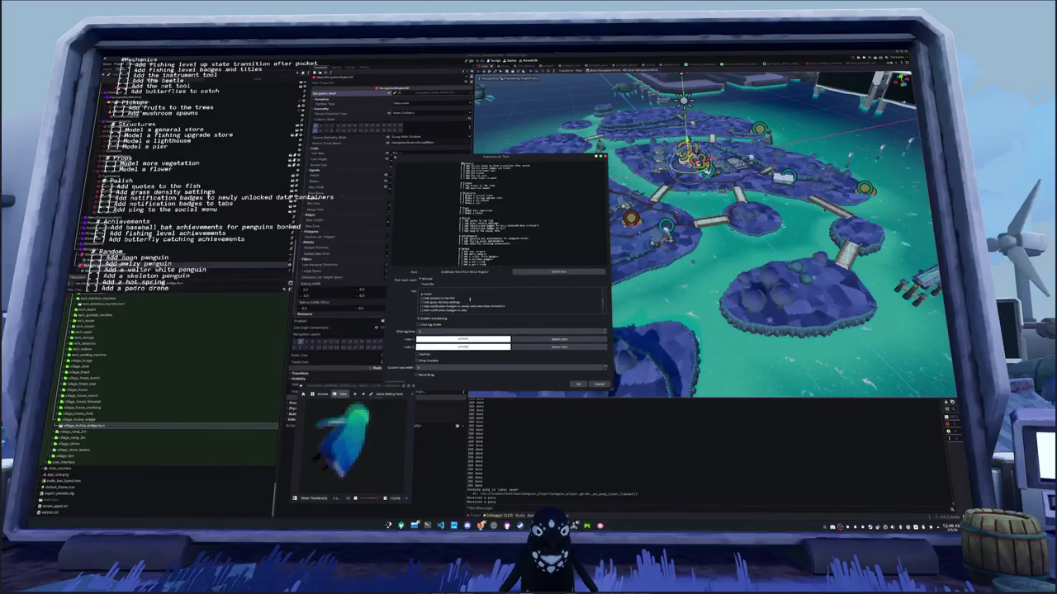
{"action": "scroll", "coordinate": [470, 299], "scroll_direction": "down", "scroll_amount": 3}
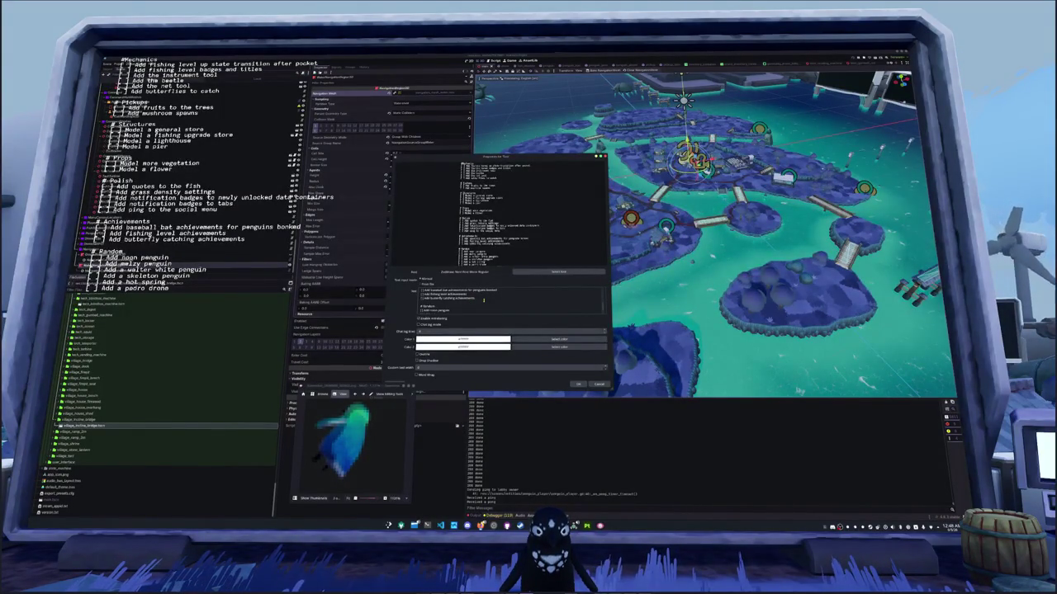
Reread the rest of the to-do list, then close the overlay properties dialog
{"action": "scroll", "coordinate": [484, 300], "scroll_direction": "up", "scroll_amount": 1}
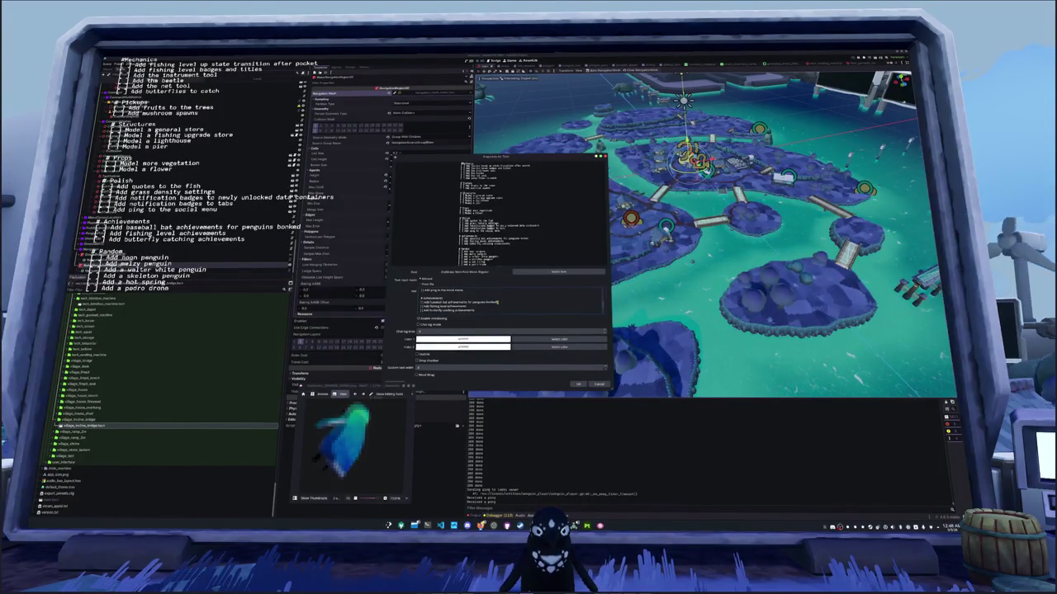
{"action": "scroll", "coordinate": [497, 302], "scroll_direction": "down", "scroll_amount": 1}
{"action": "scroll", "coordinate": [497, 303], "scroll_direction": "down", "scroll_amount": 1}
{"action": "scroll", "coordinate": [497, 302], "scroll_direction": "down", "scroll_amount": 1}
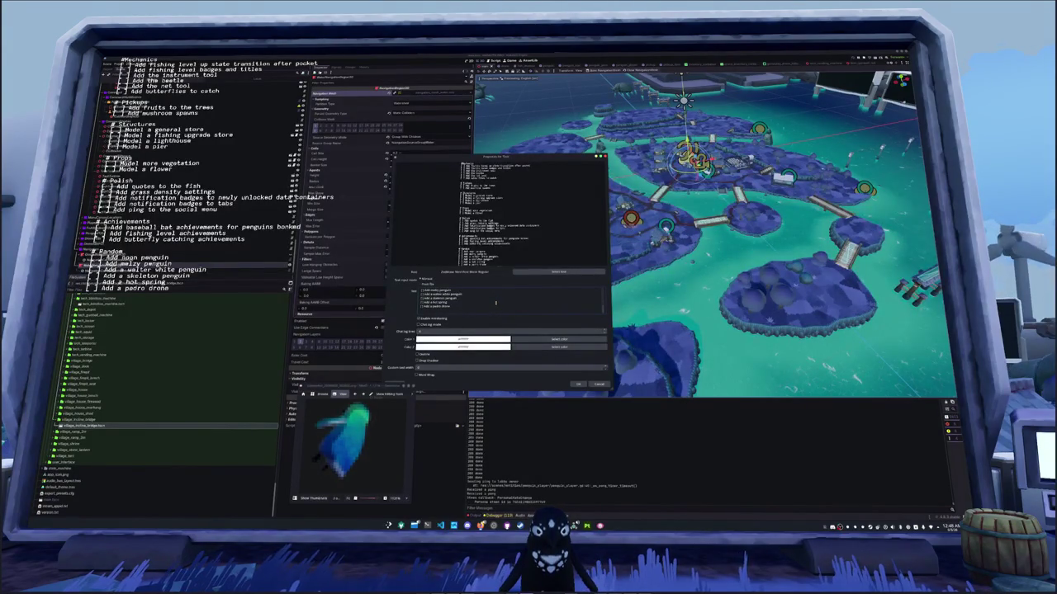
{"action": "scroll", "coordinate": [495, 303], "scroll_direction": "up", "scroll_amount": 4}
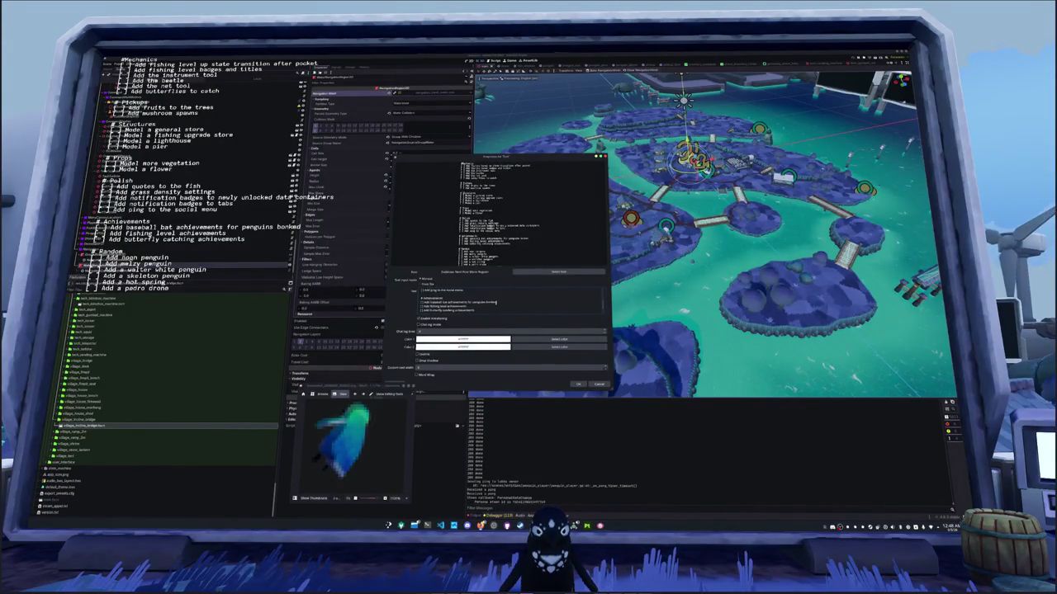
{"action": "scroll", "coordinate": [495, 303], "scroll_direction": "down", "scroll_amount": 1}
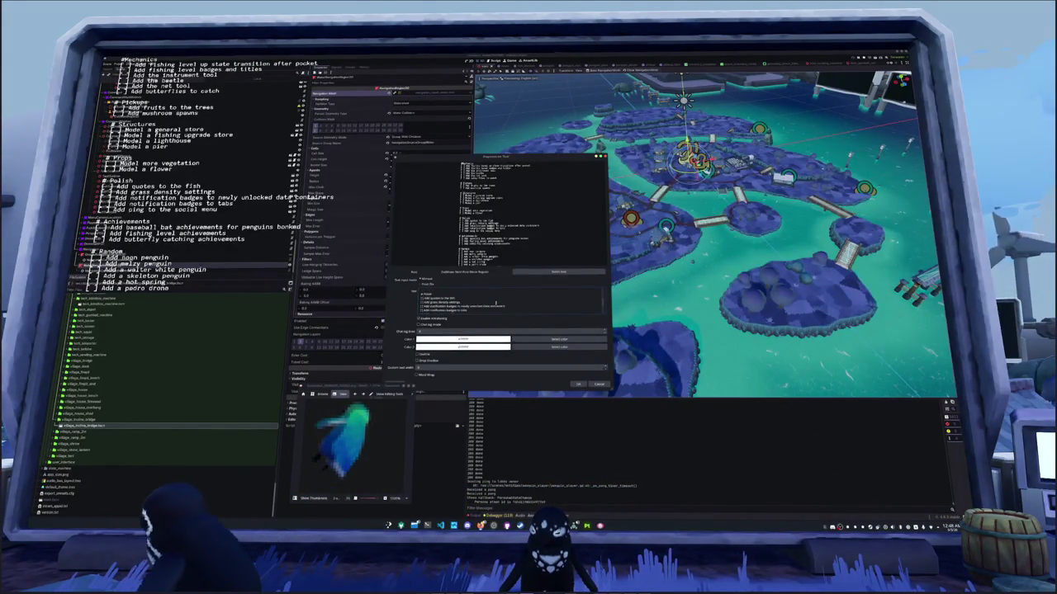
{"action": "scroll", "coordinate": [495, 303], "scroll_direction": "down", "scroll_amount": 3}
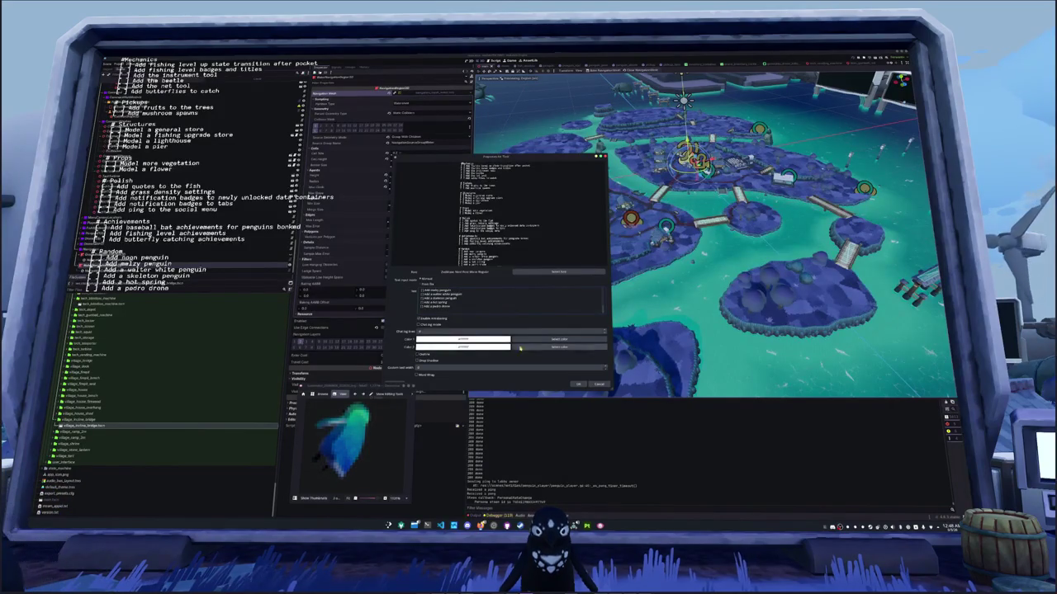
{"action": "left_click", "coordinate": [578, 384]}
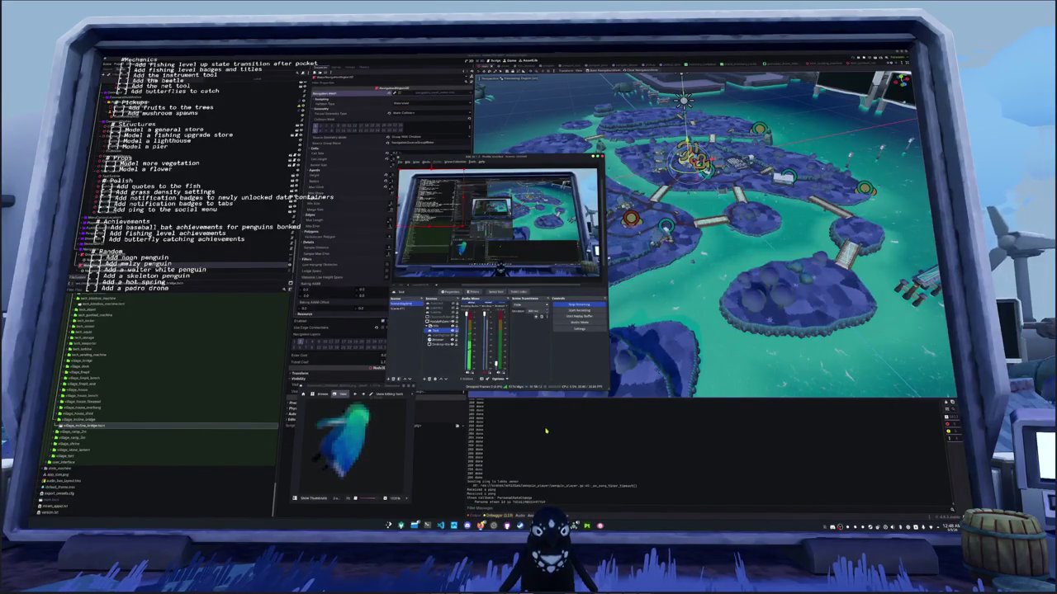
Switch back to the Godot editor and clear the reload and texture warnings from the Output log
{"action": "left_click", "coordinate": [545, 430]}
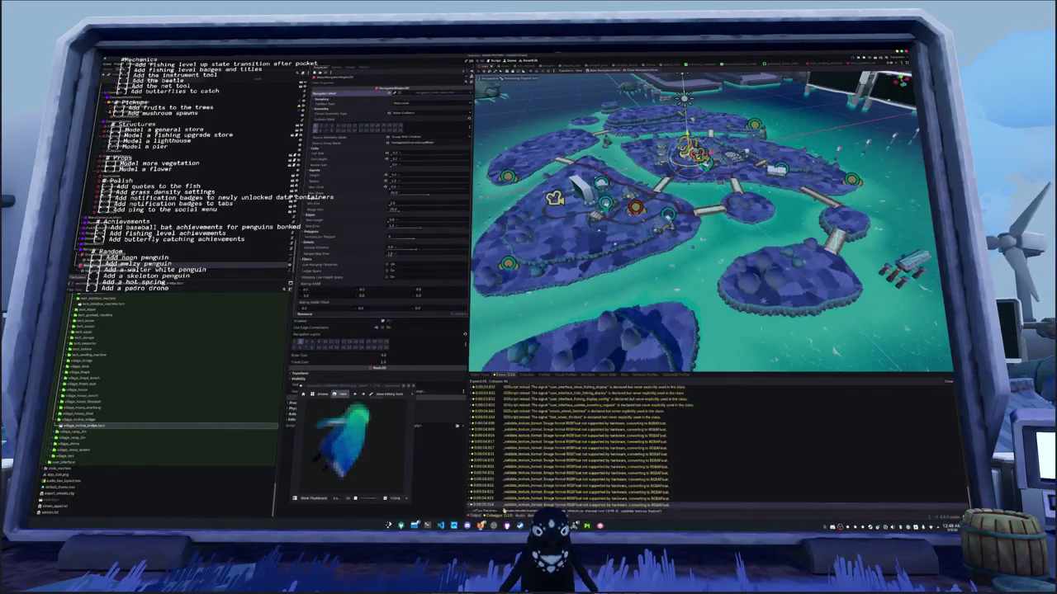
{"action": "left_click", "coordinate": [949, 382]}
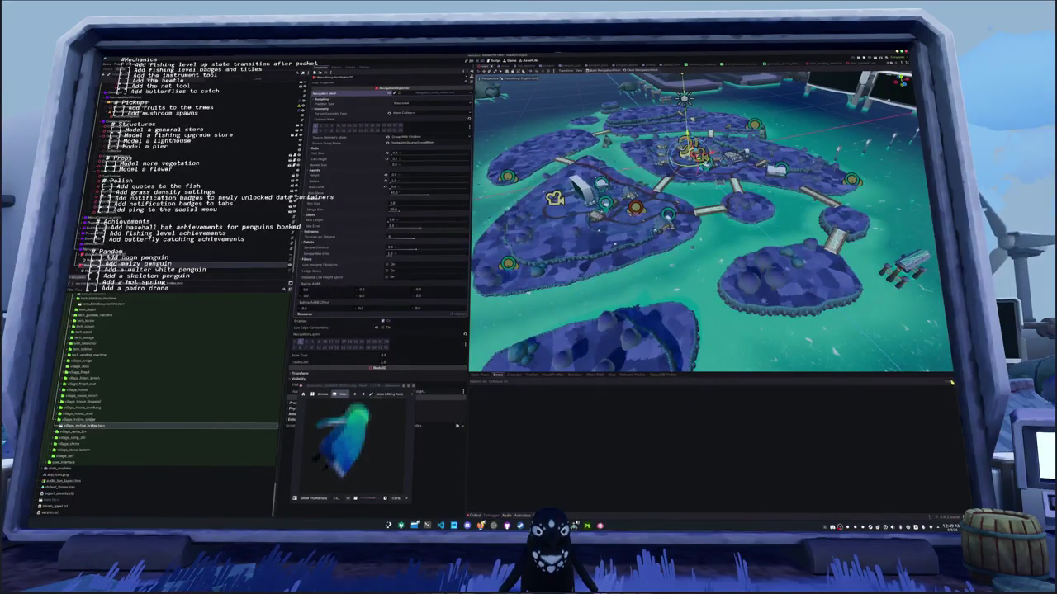